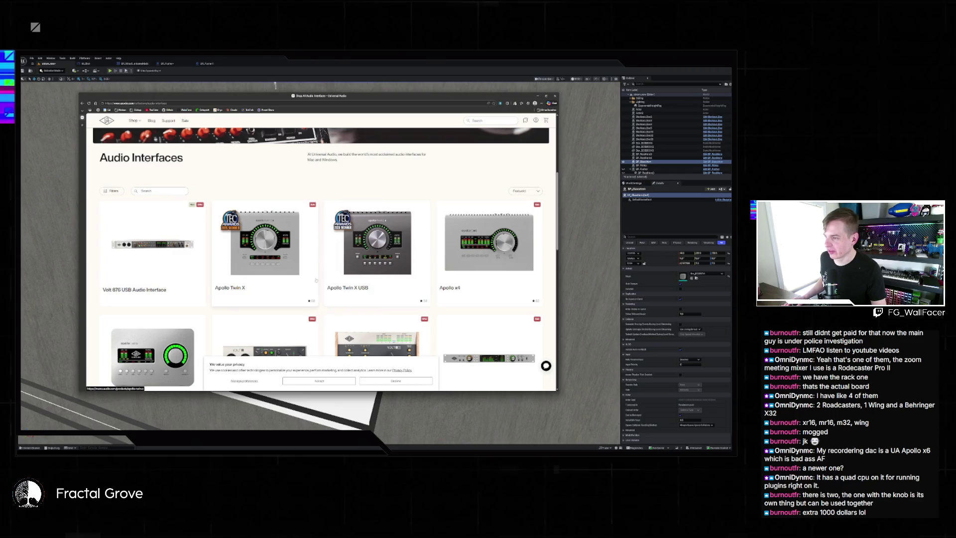
Step: Browse the Audio Interfaces listing and open the Apollo Twin X product page
scroll(350, 181, down, 2)
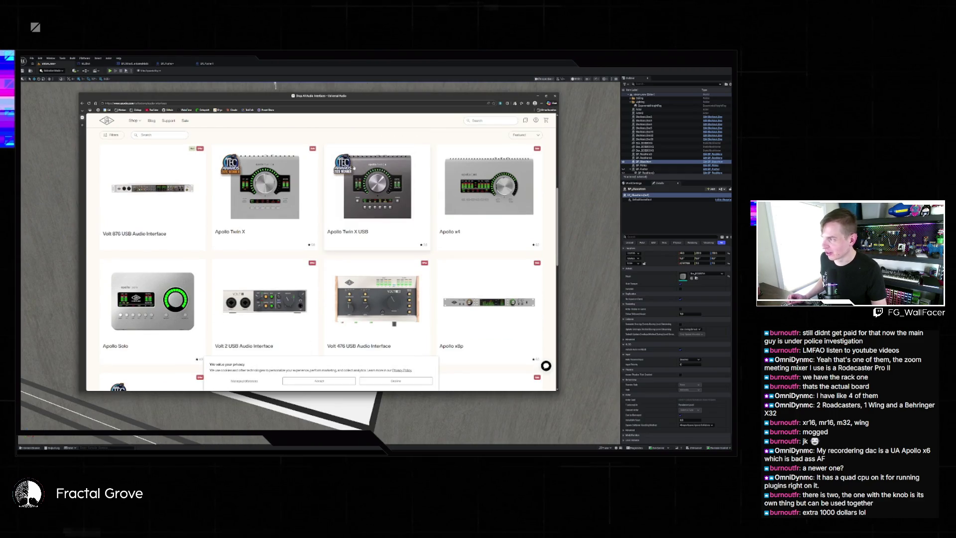
scroll(349, 180, up, 3)
scroll(286, 179, down, 4)
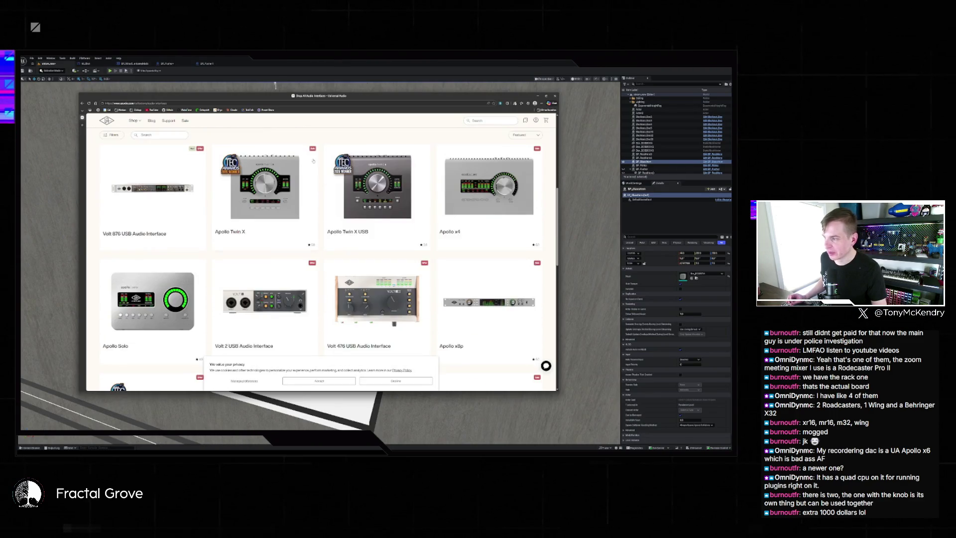
scroll(286, 179, up, 2)
scroll(285, 179, down, 1)
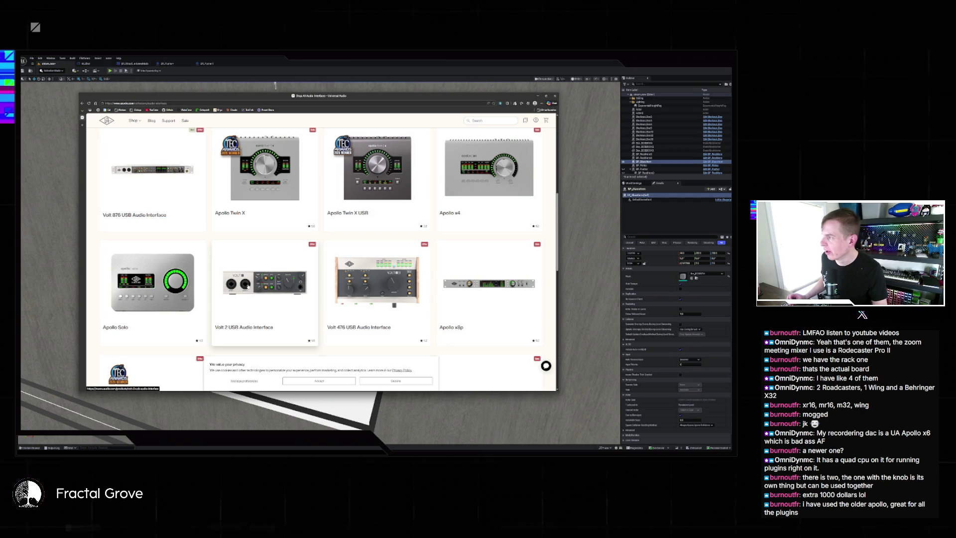
scroll(307, 220, up, 4)
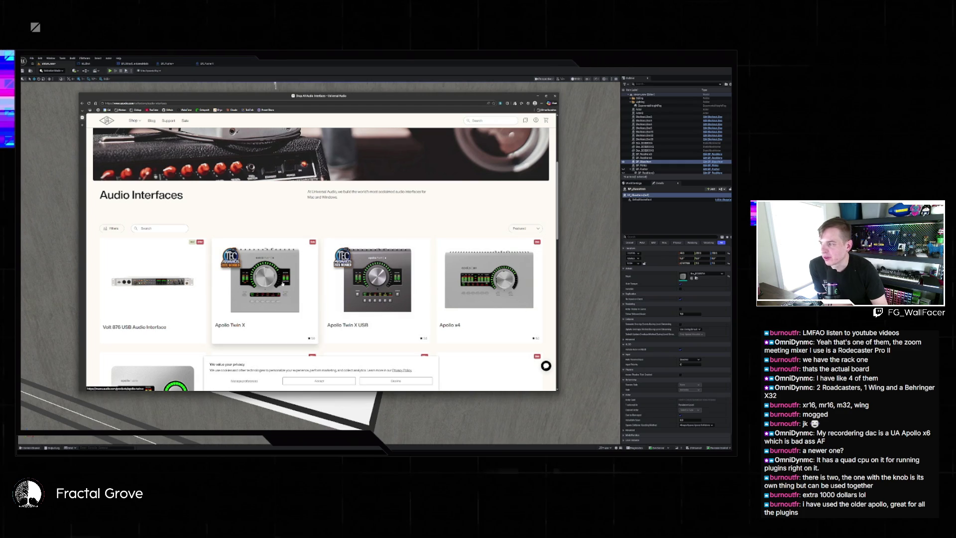
click(282, 283)
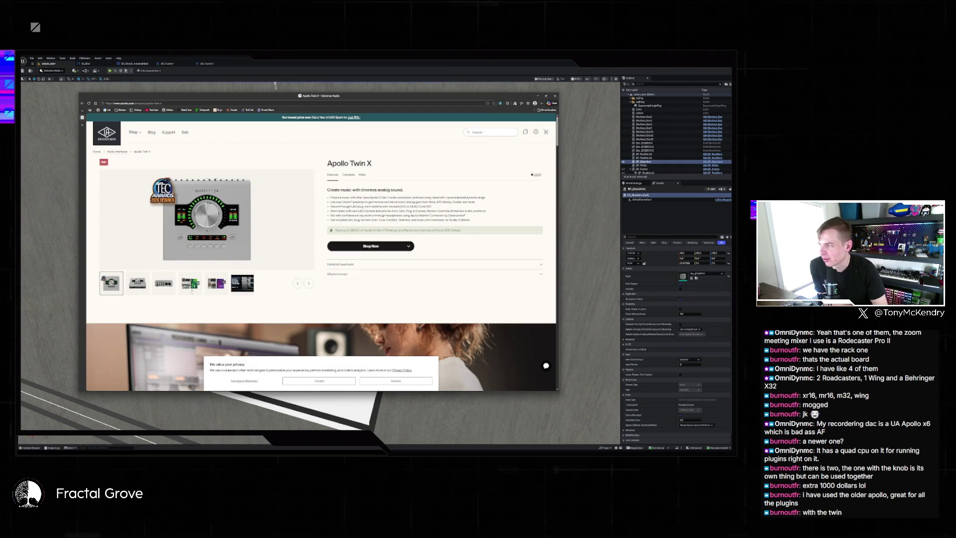
Step: Flip through the Apollo Twin X gallery images, then go back and open the Volt 876 page
click(158, 288)
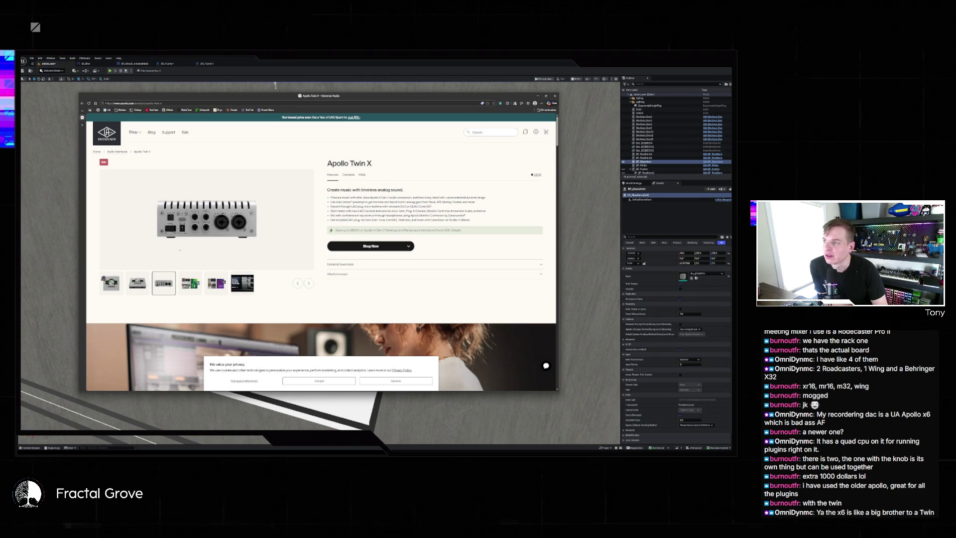
click(216, 282)
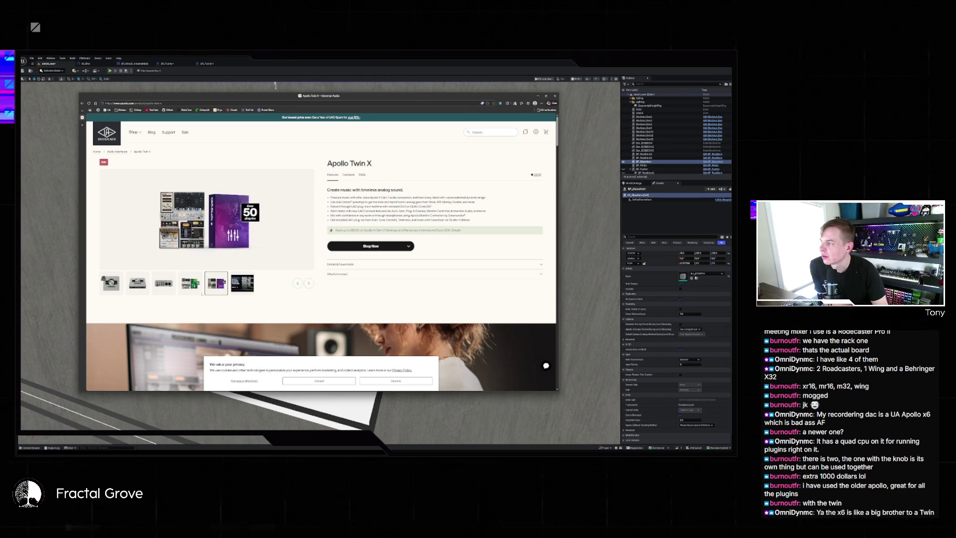
click(190, 283)
click(174, 289)
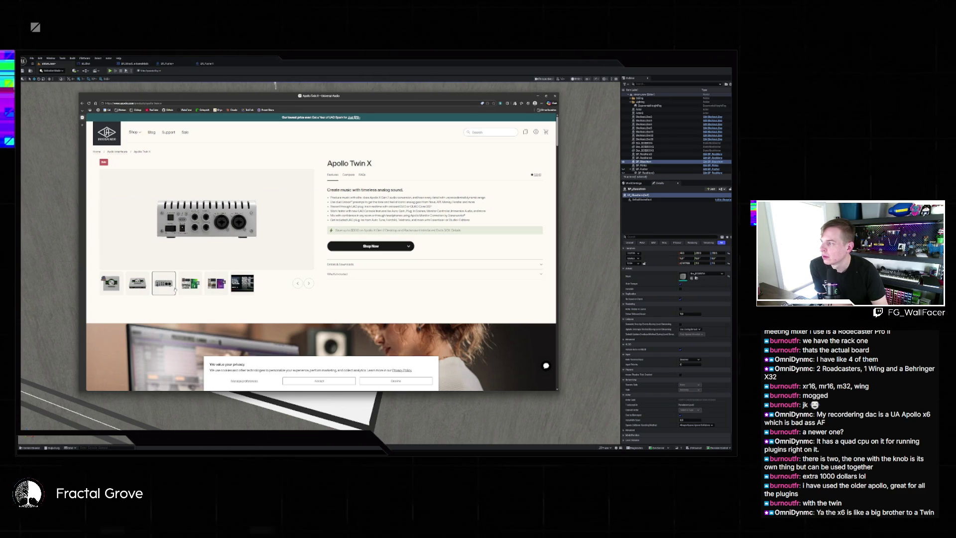
click(138, 282)
click(111, 283)
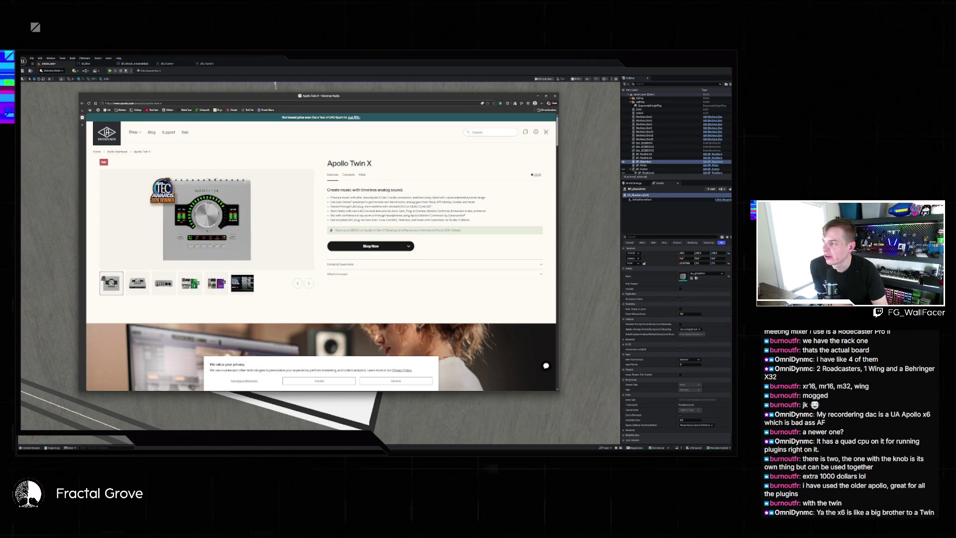
click(117, 151)
click(202, 278)
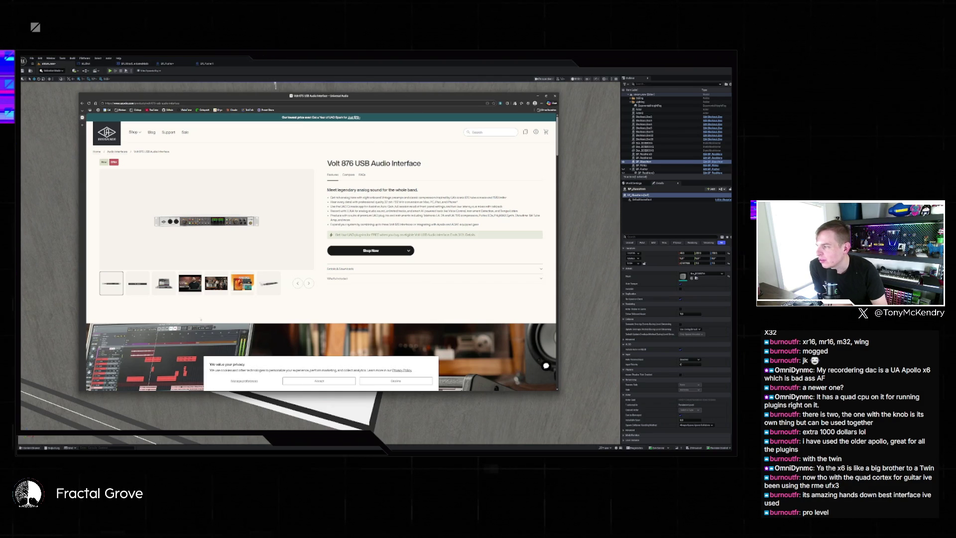
Step: View the Volt 876 laptop photo and its Compare Models section, then scroll back up
click(168, 289)
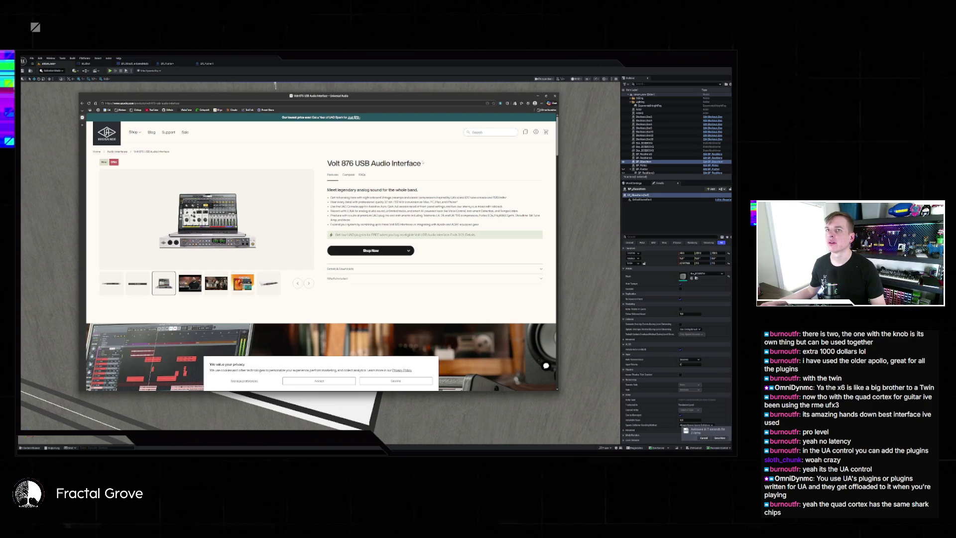
click(352, 176)
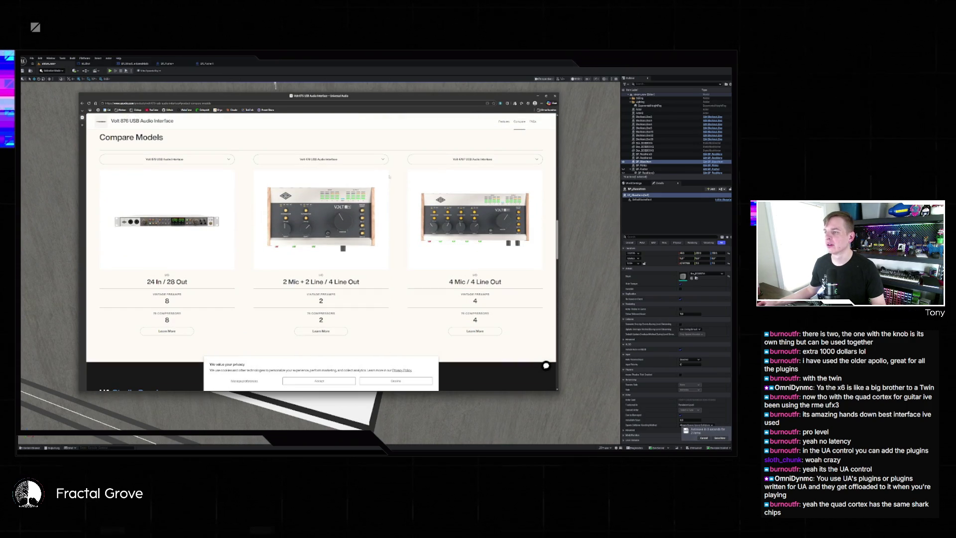
scroll(396, 188, up, 5)
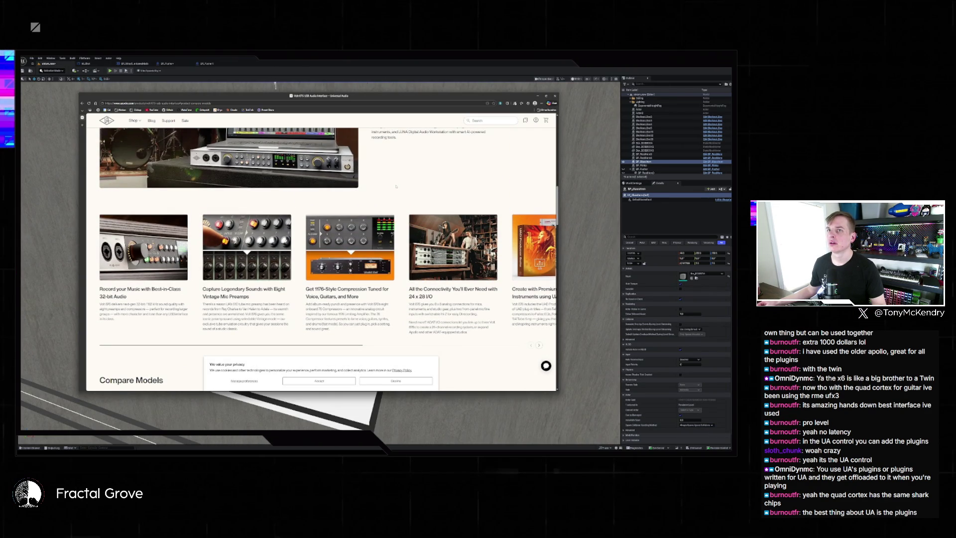
scroll(394, 187, up, 10)
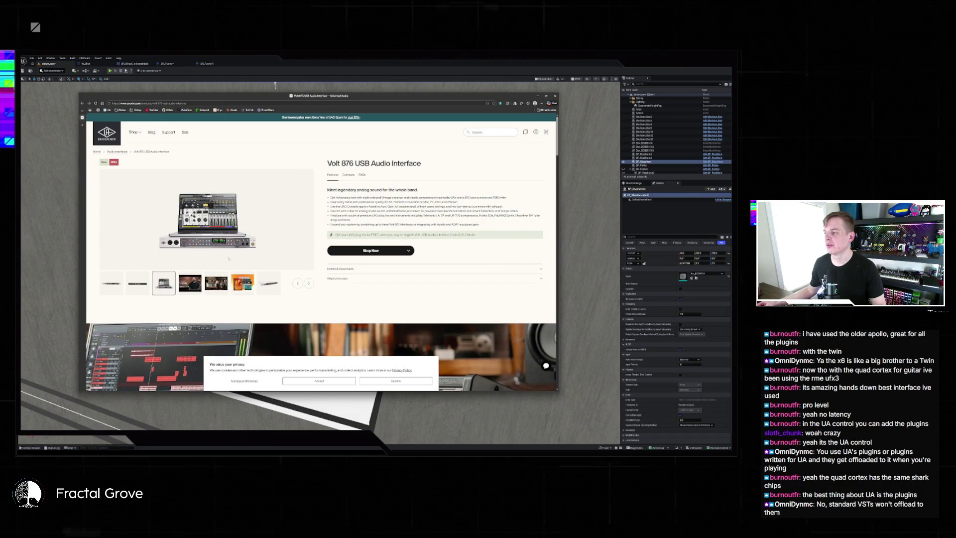
Step: Open the Volt 2 page, show the UAD Producer Suite image, and launch the UA installer
click(117, 152)
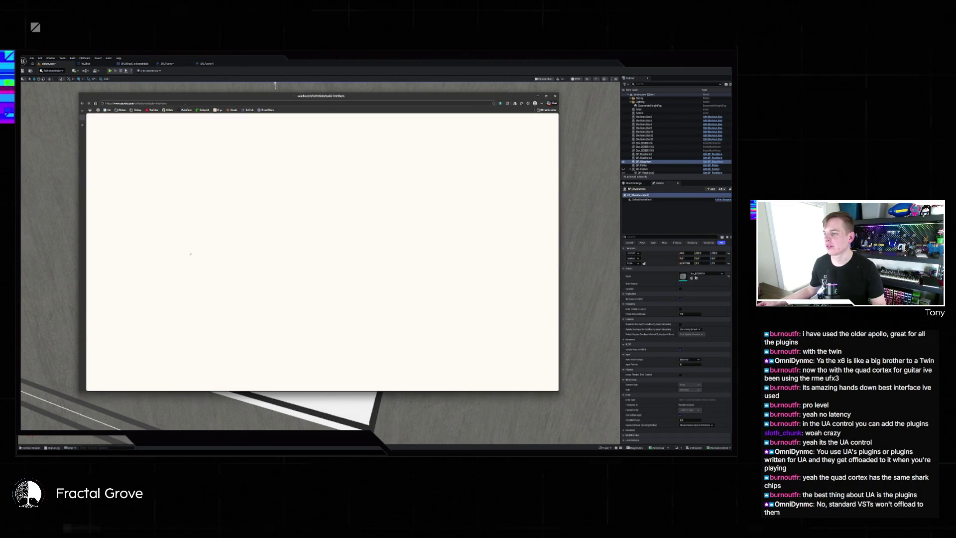
scroll(282, 324, down, 6)
click(282, 323)
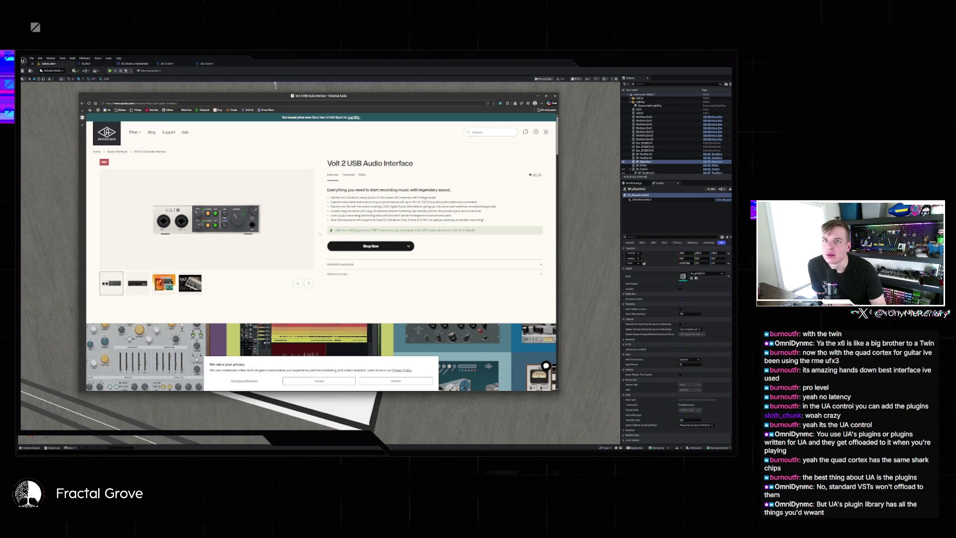
click(163, 282)
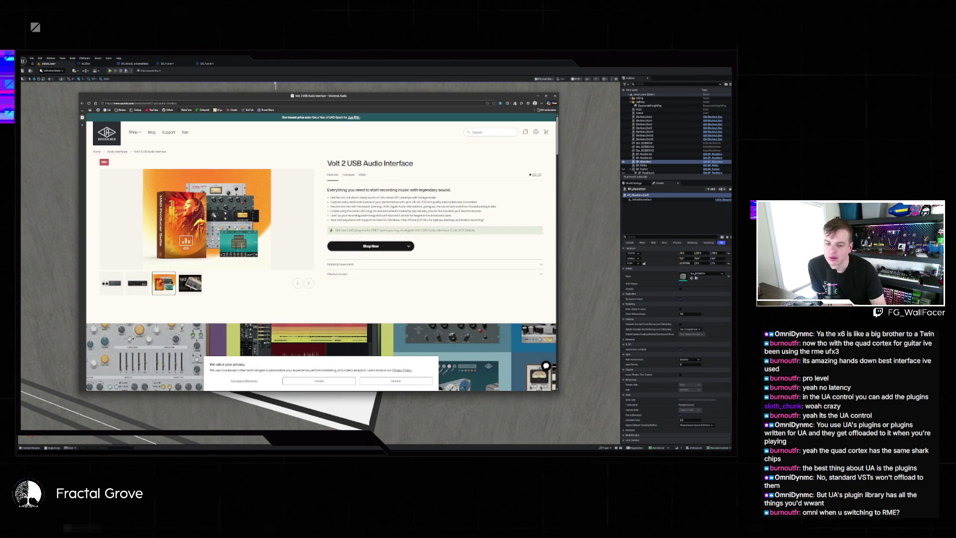
click(690, 409)
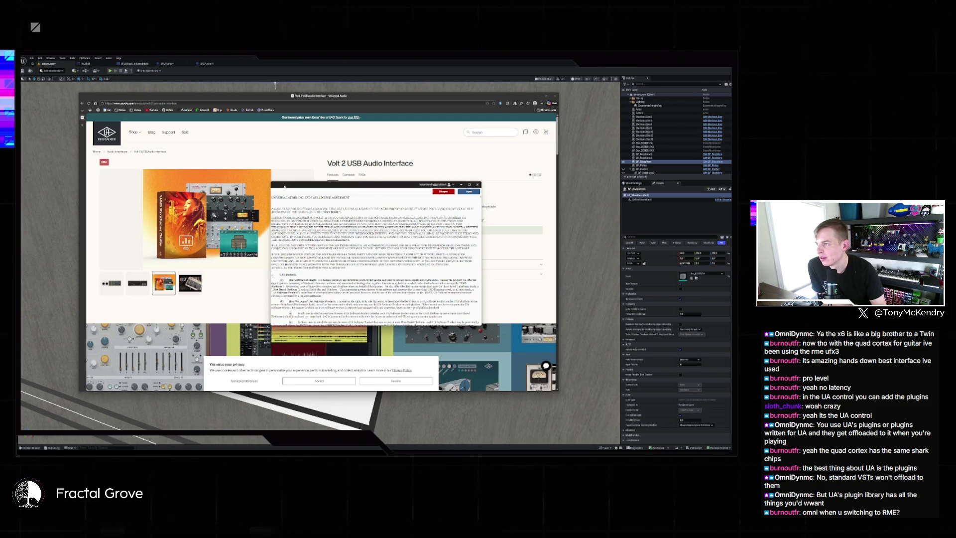
Step: Accept the UAD EULA, then reopen UAD Plug-Ins from the tray, start setup, skip iLok, and close it
click(469, 191)
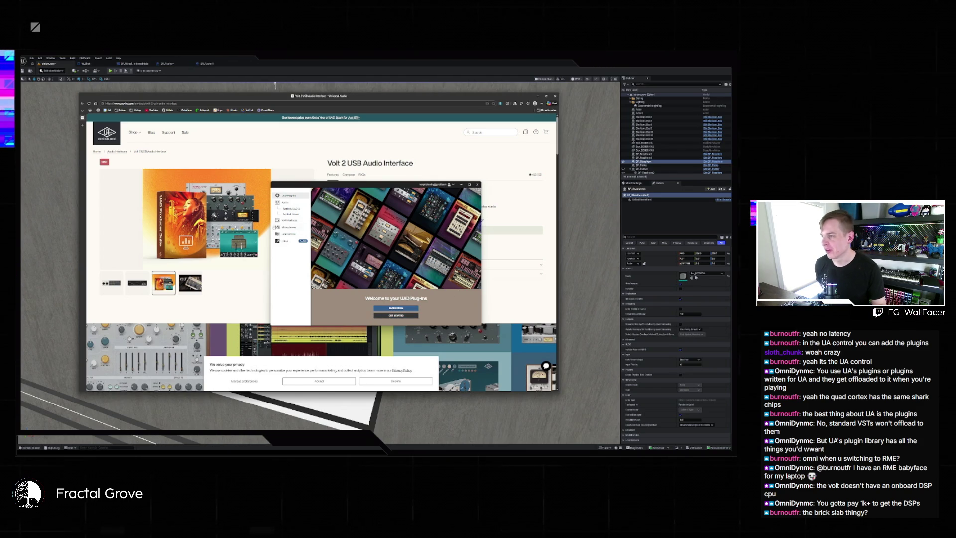
click(477, 185)
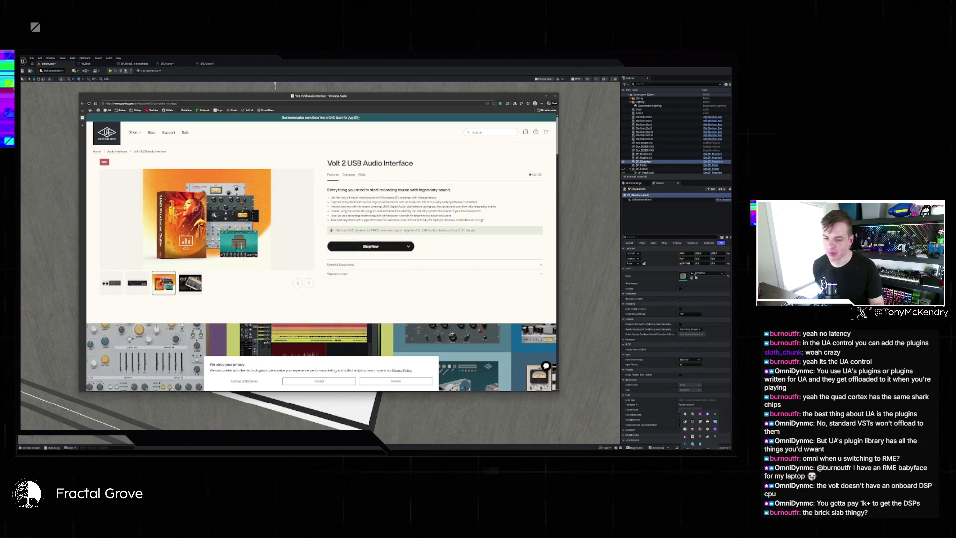
click(717, 438)
click(704, 437)
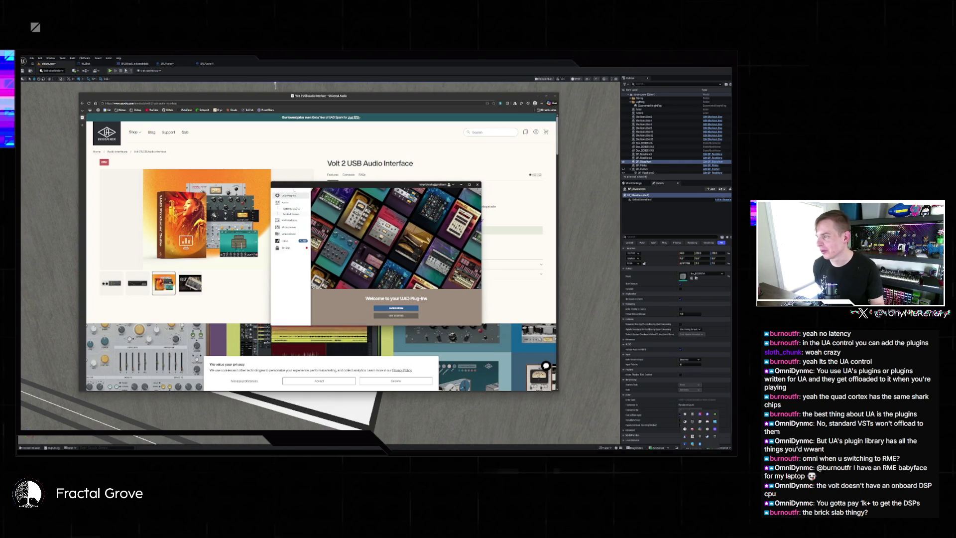
click(396, 315)
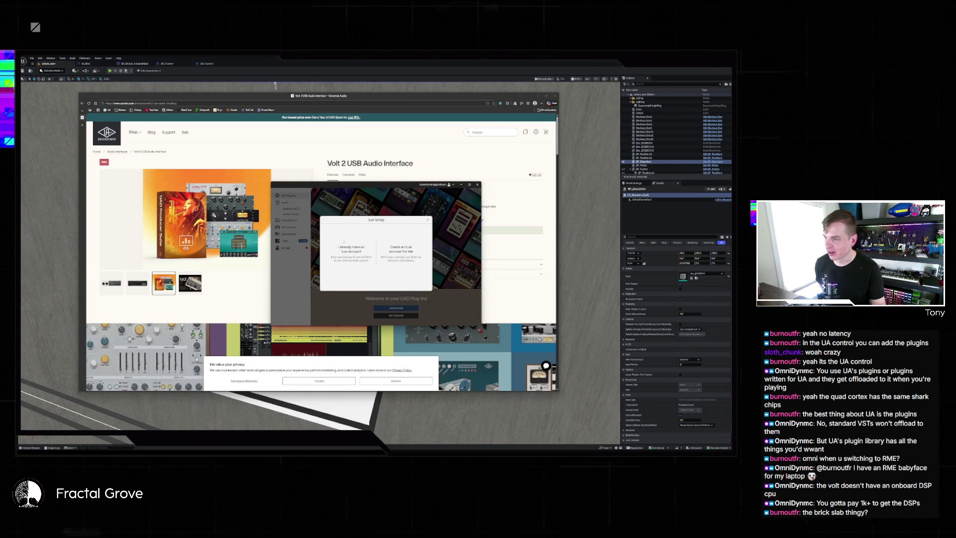
click(427, 220)
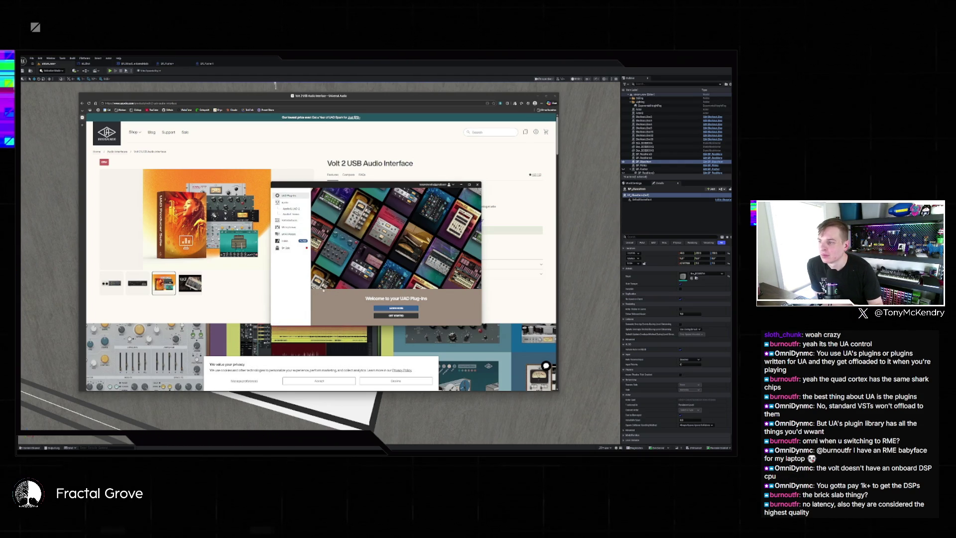
click(311, 140)
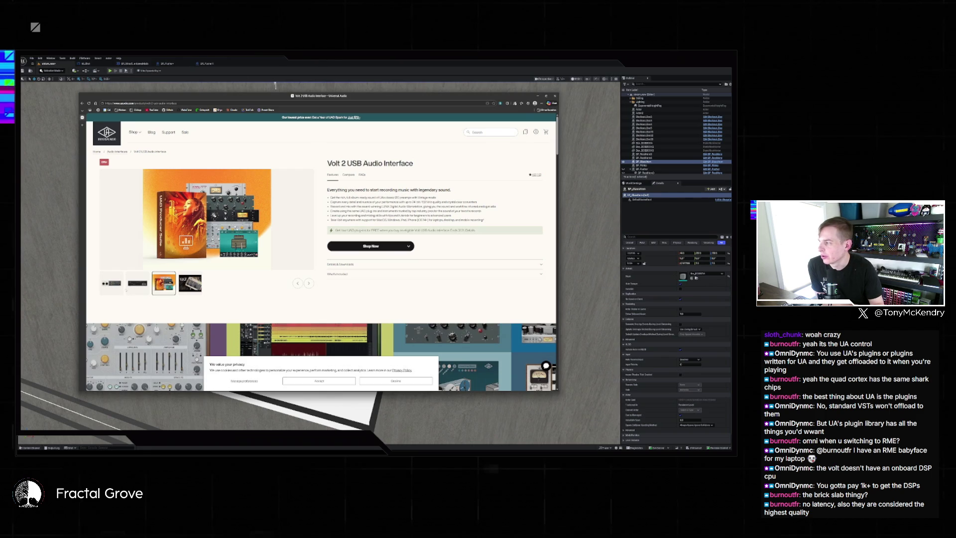
Step: Return the Volt 2 gallery to its main photo and scroll through the feature cards
click(111, 283)
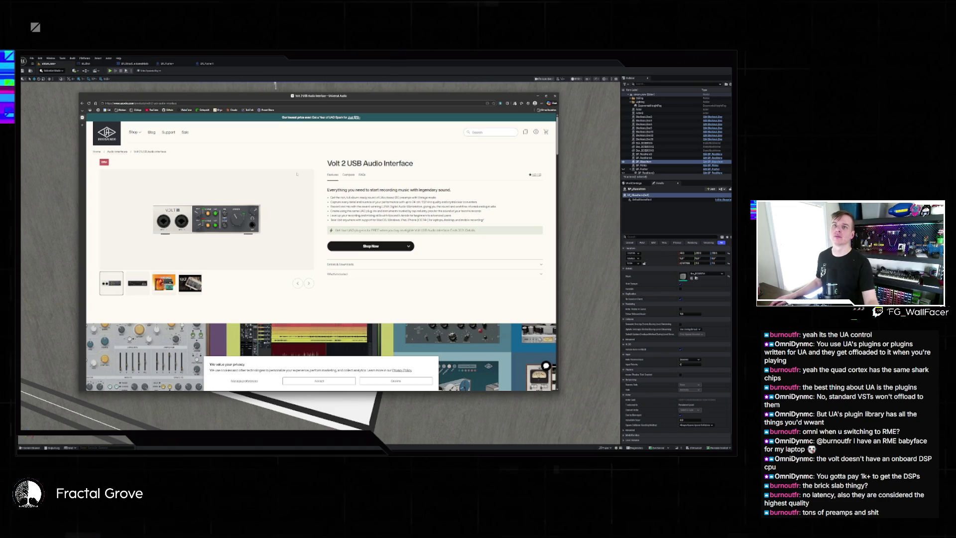
mouse_move(134, 132)
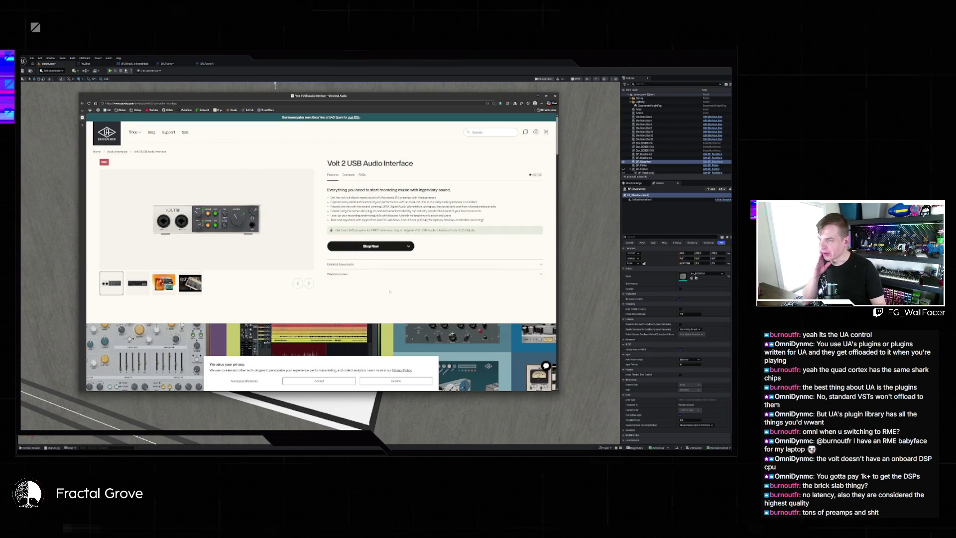
scroll(390, 291, down, 5)
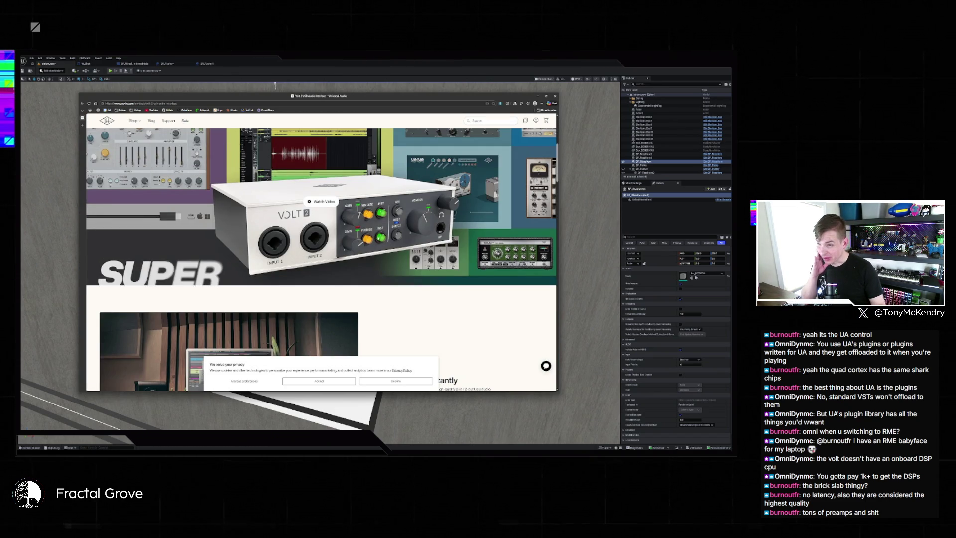
scroll(322, 259, down, 5)
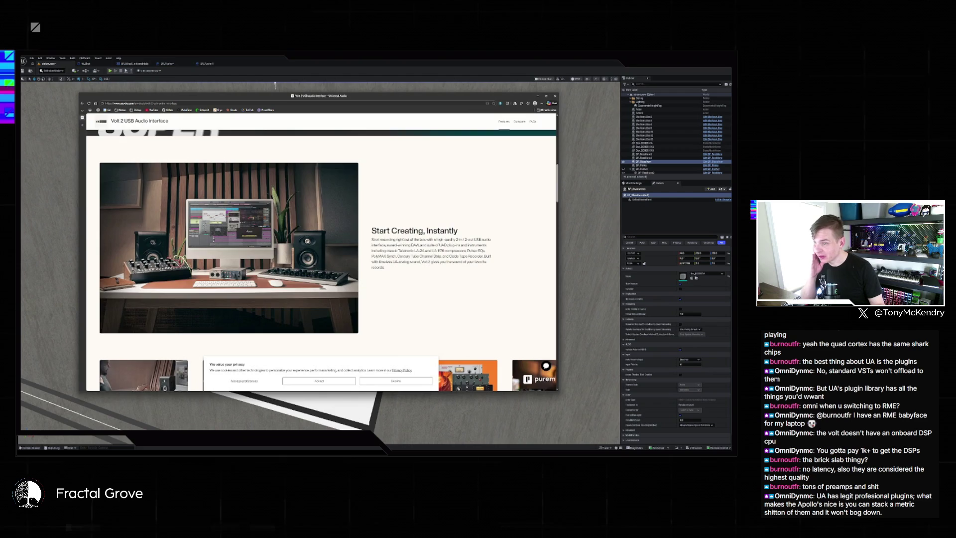
scroll(405, 235, down, 8)
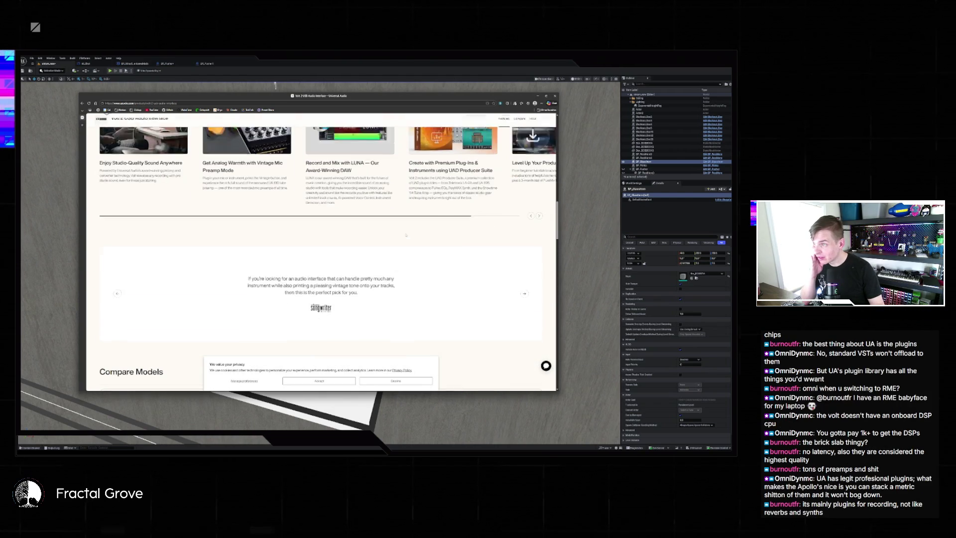
scroll(406, 235, up, 2)
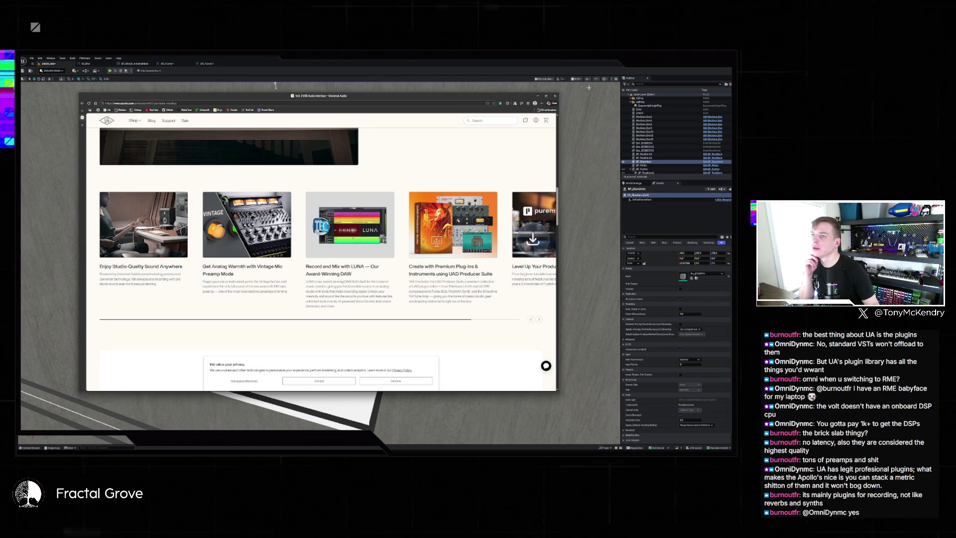
Step: Close the browser and UAD welcome window, and fly the view toward the pegboard wall
click(554, 96)
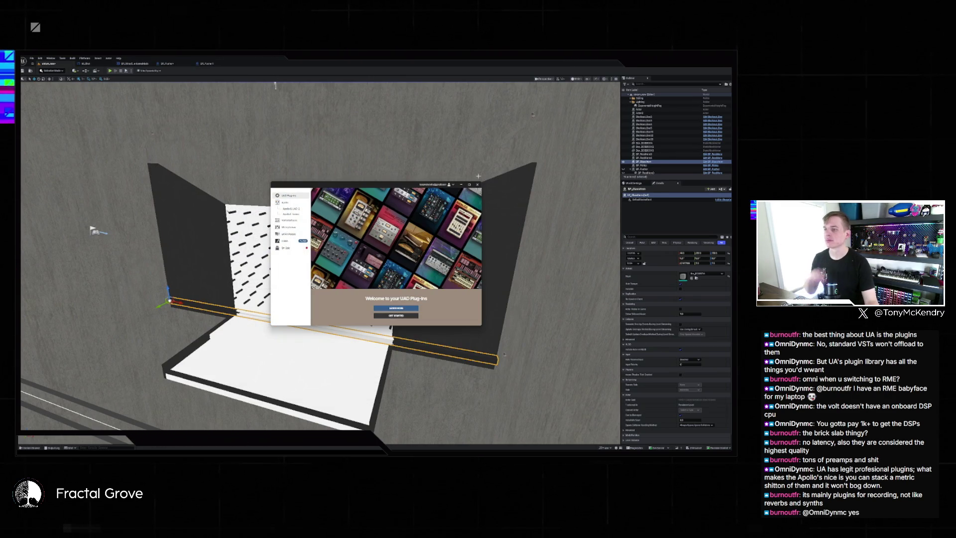
click(477, 185)
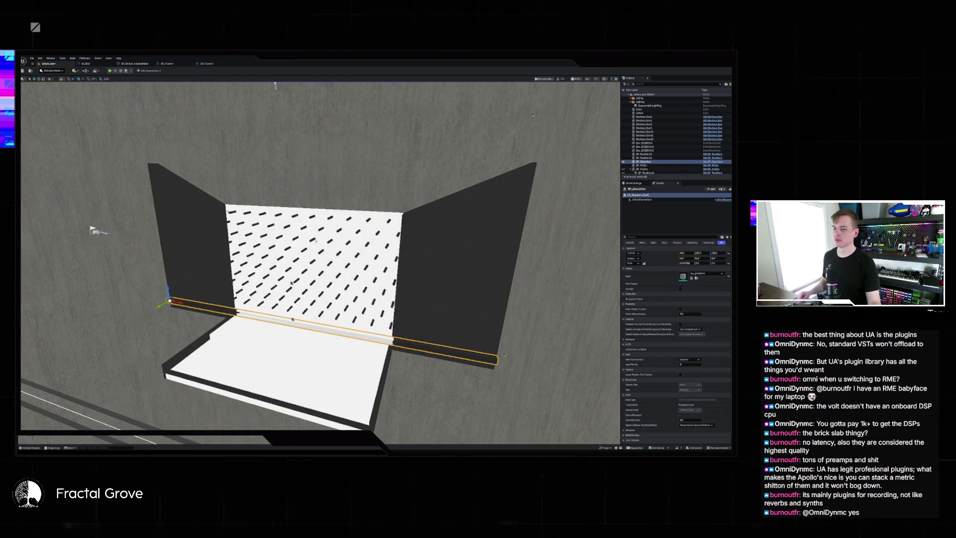
drag(327, 225, 346, 214)
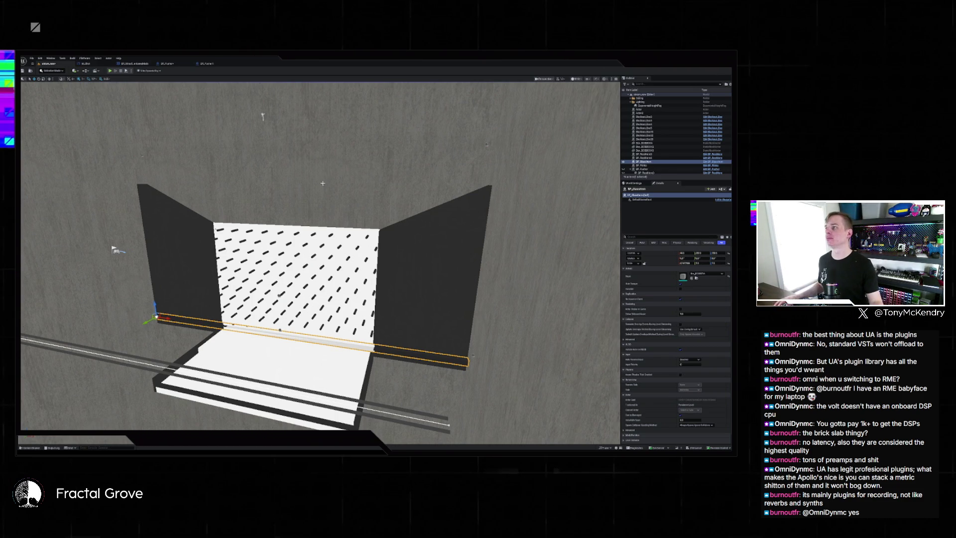
key(w)
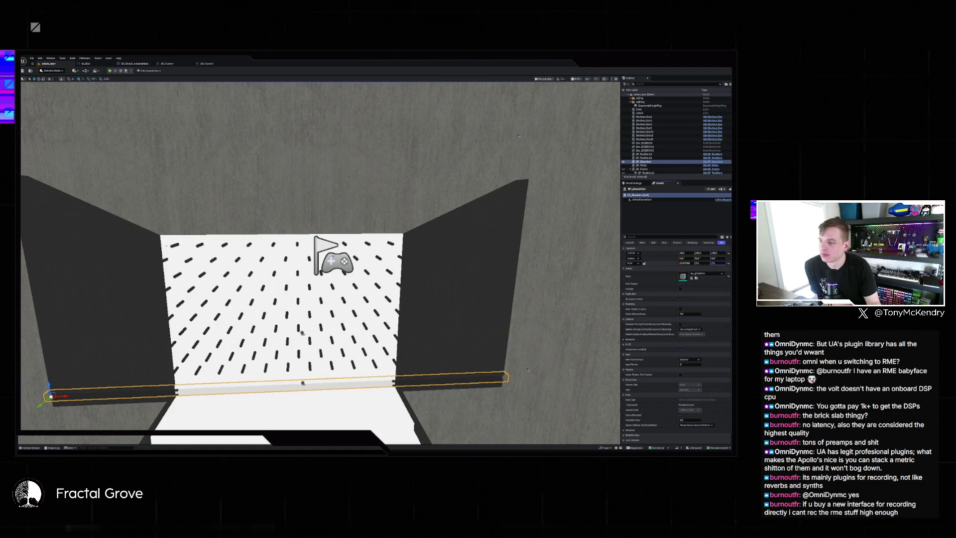
Step: Scale the thin floor strip up into a tall wall enclosing the room
drag(712, 262, 742, 263)
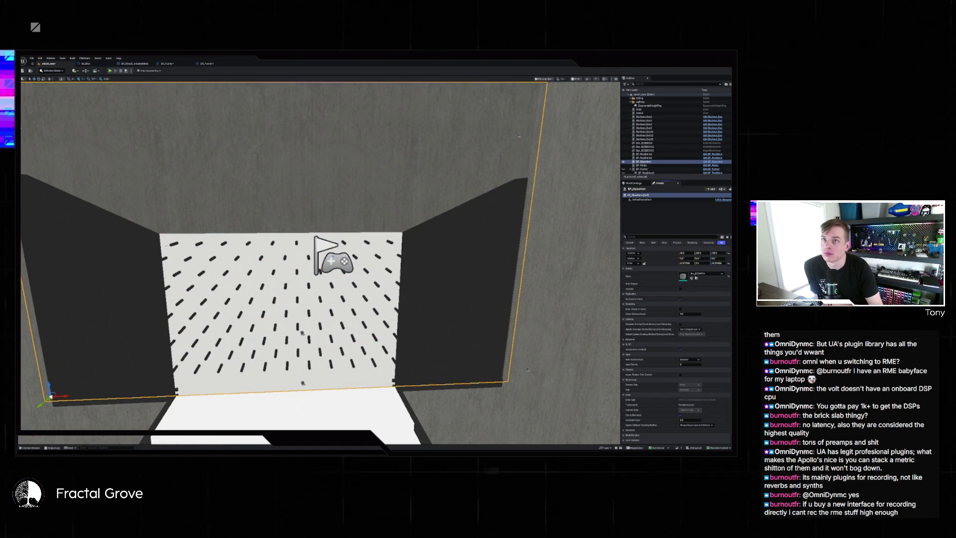
mouse_move(155, 351)
mouse_down()
mouse_move(167, 289)
mouse_move(174, 326)
mouse_move(194, 348)
mouse_up()
mouse_move(425, 275)
mouse_down()
mouse_move(497, 151)
mouse_move(522, 186)
mouse_move(468, 144)
mouse_move(391, 227)
mouse_move(461, 241)
mouse_up()
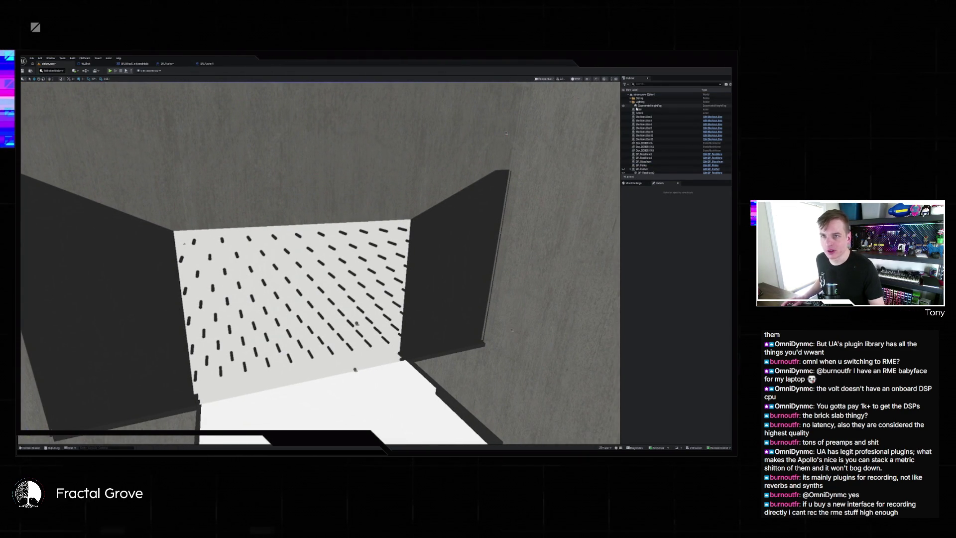
Step: Select BP_Pusher and open the Content Drawer at the Game folder
scroll(667, 147, down, 3)
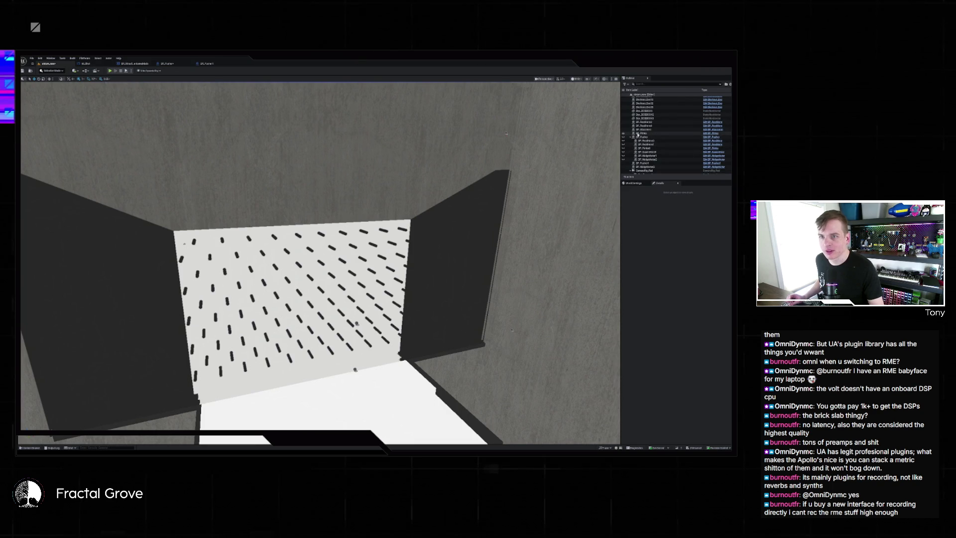
click(646, 137)
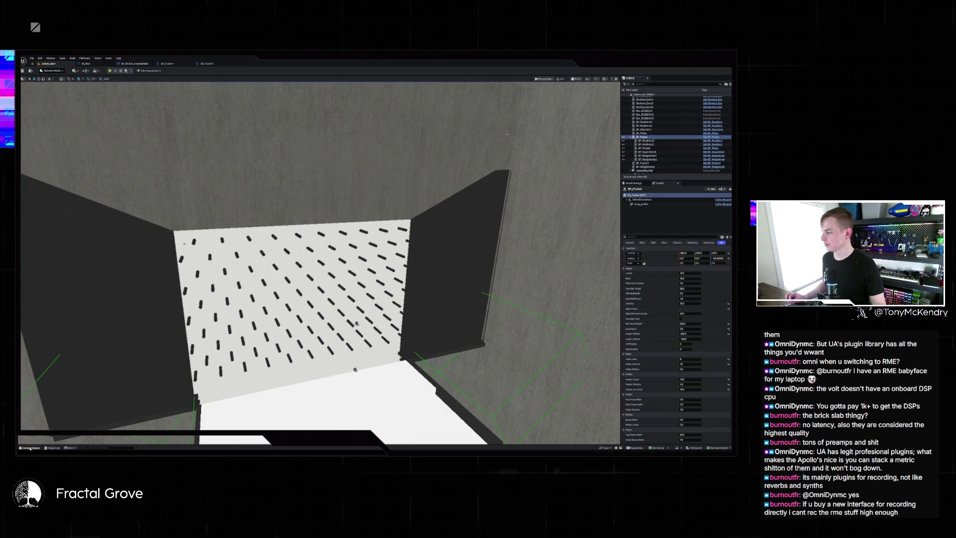
key(ctrl+space)
click(201, 318)
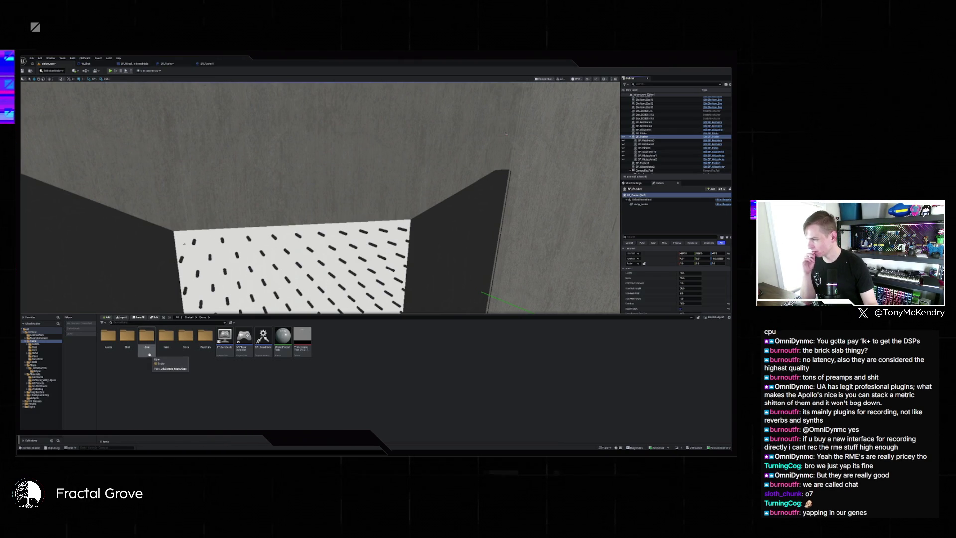
Step: Navigate the Content Drawer into the Niagara folder and drop the star-icon effect onto the room's floor
click(188, 317)
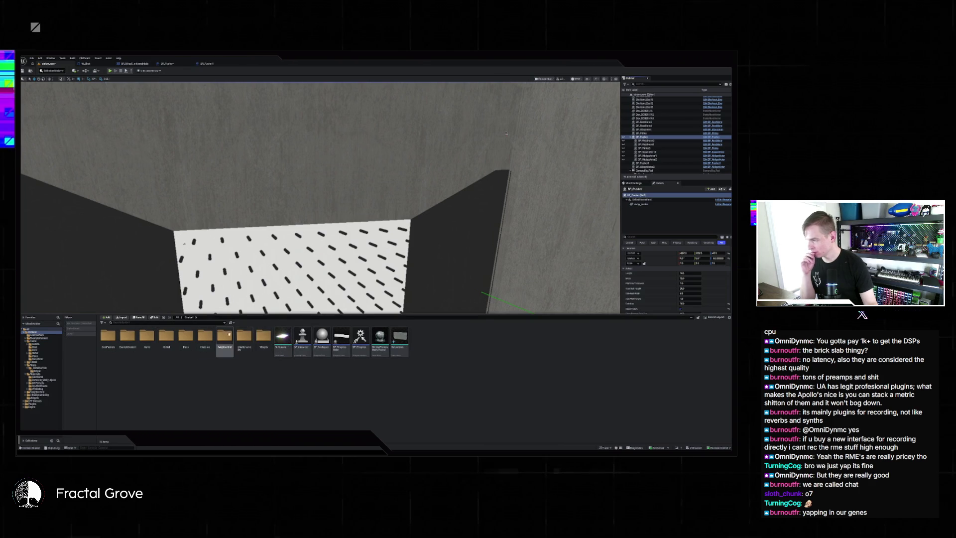
double_click(229, 334)
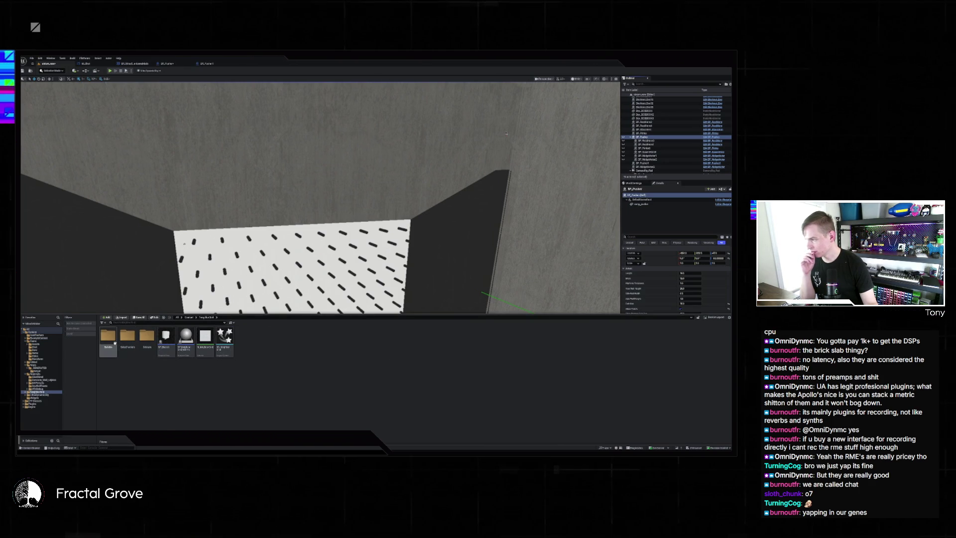
double_click(147, 336)
key(alt+Left)
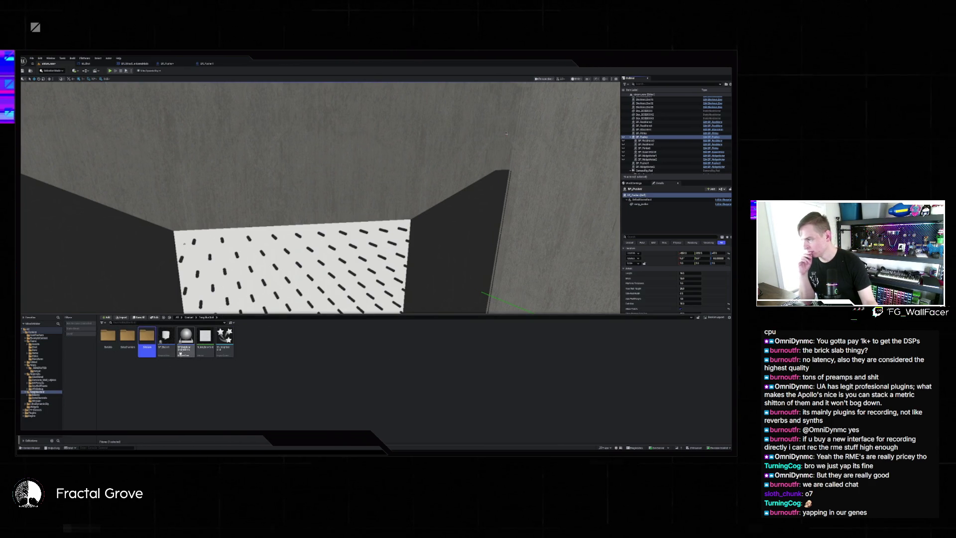
double_click(113, 344)
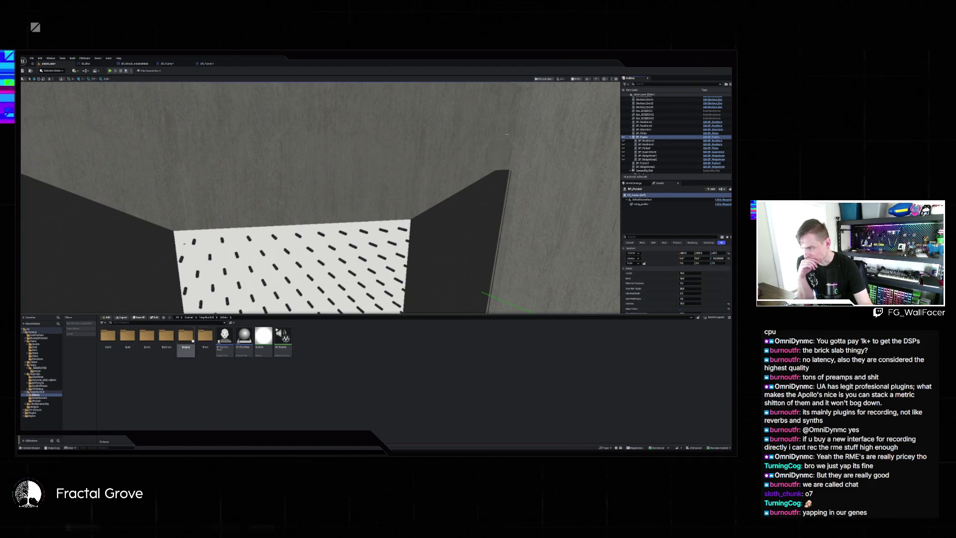
double_click(186, 336)
click(225, 338)
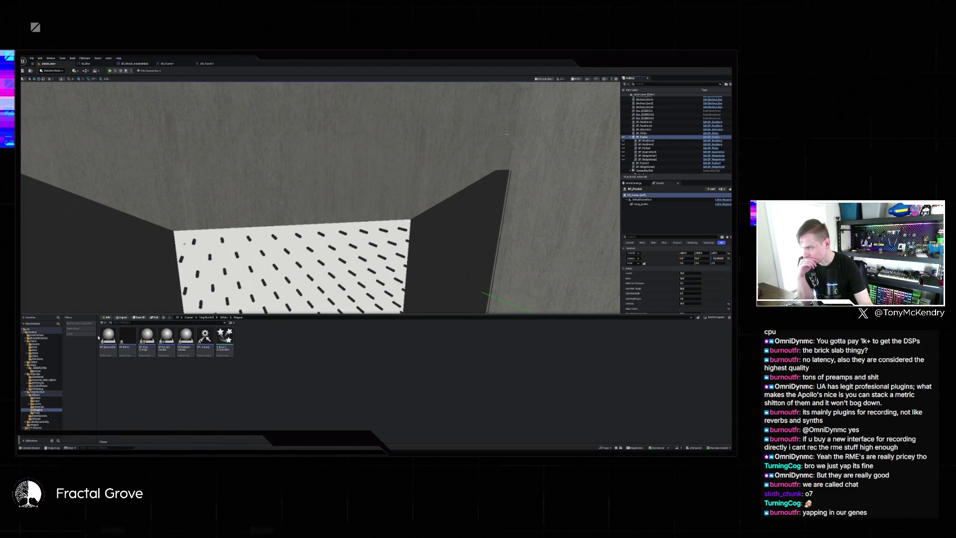
mouse_move(108, 336)
mouse_down()
mouse_move(144, 378)
mouse_move(337, 401)
mouse_up()
Step: Enable bounds display on the placed effect and view its orange bounding box in front of the wall
scroll(321, 263, up, 3)
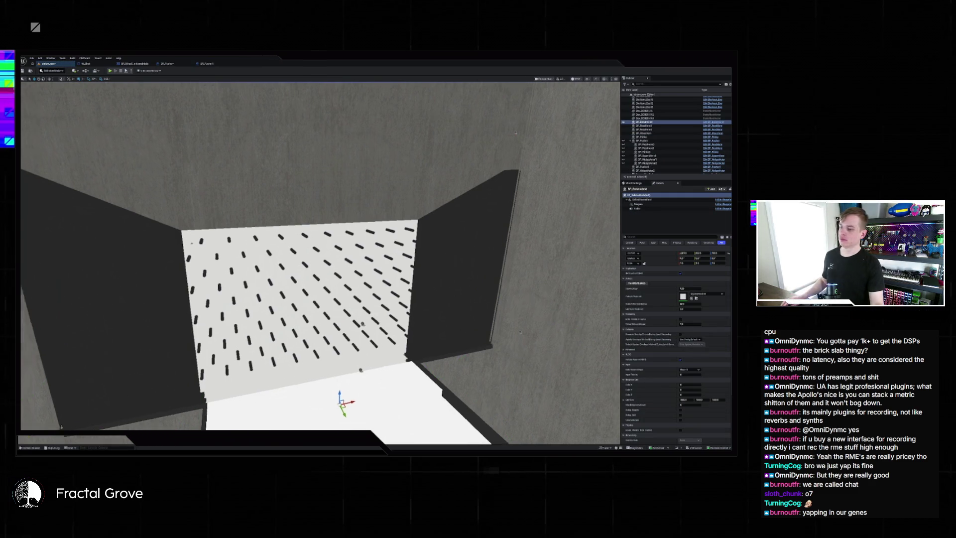
scroll(341, 393, up, 4)
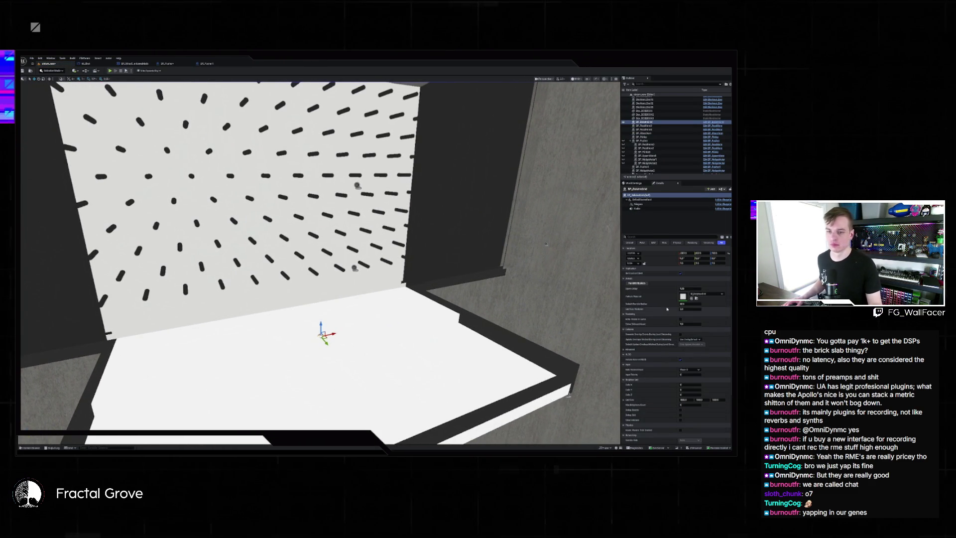
scroll(662, 319, down, 3)
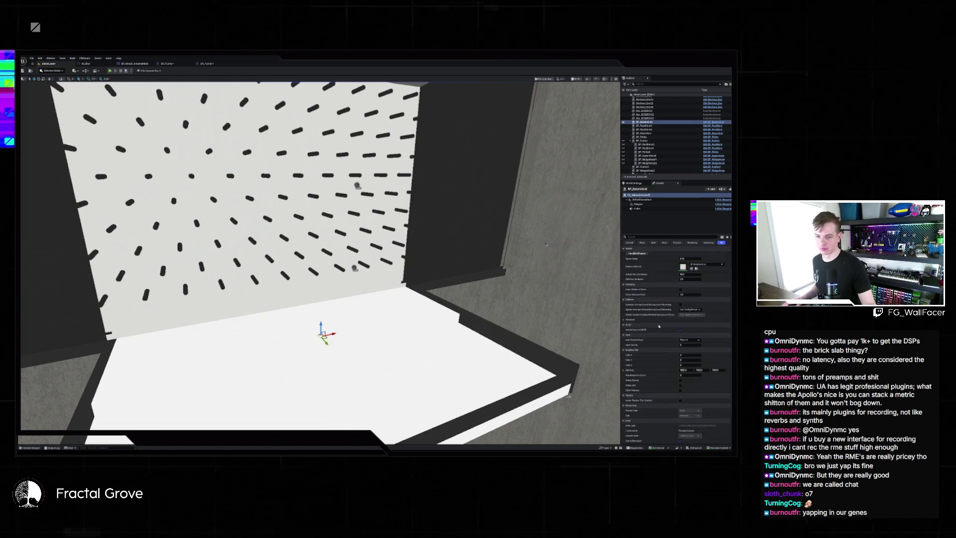
scroll(658, 326, up, 3)
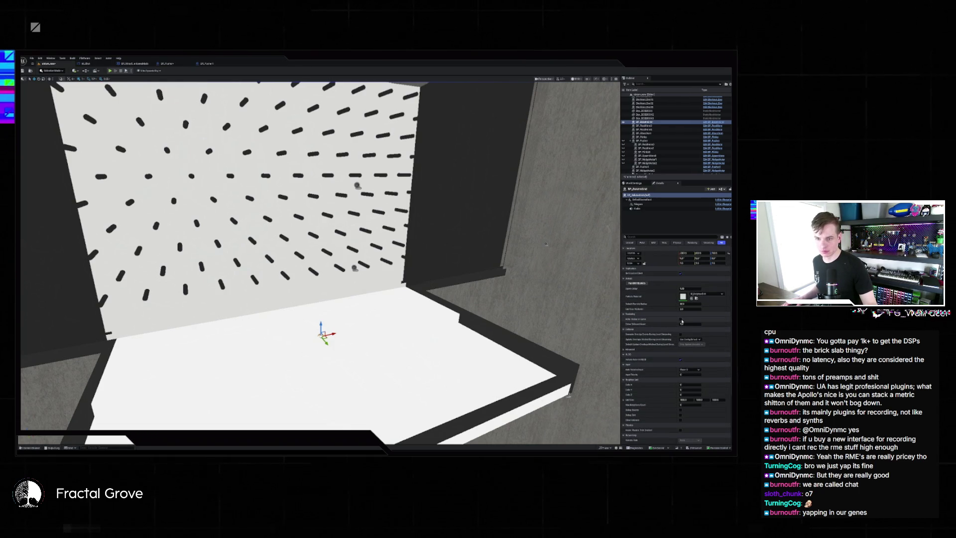
scroll(680, 397, down, 1)
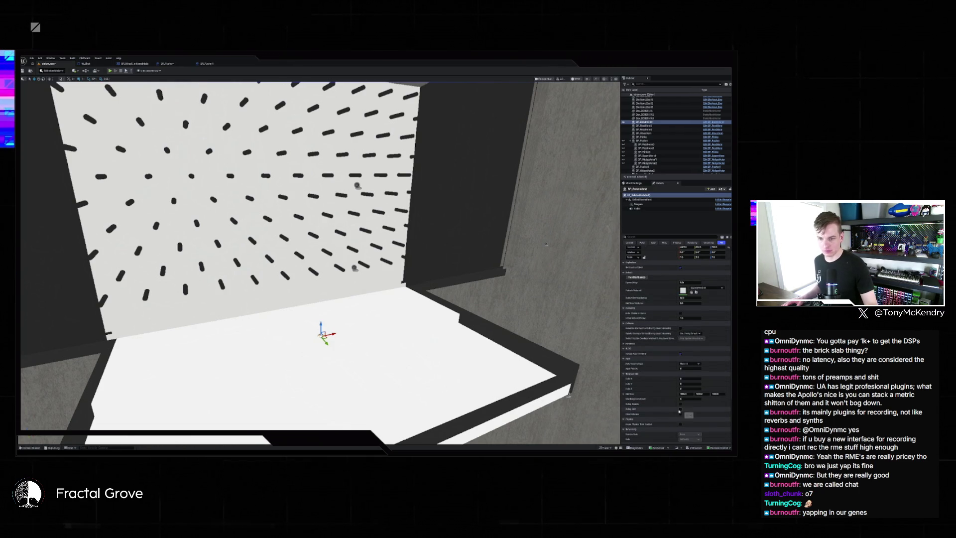
click(680, 409)
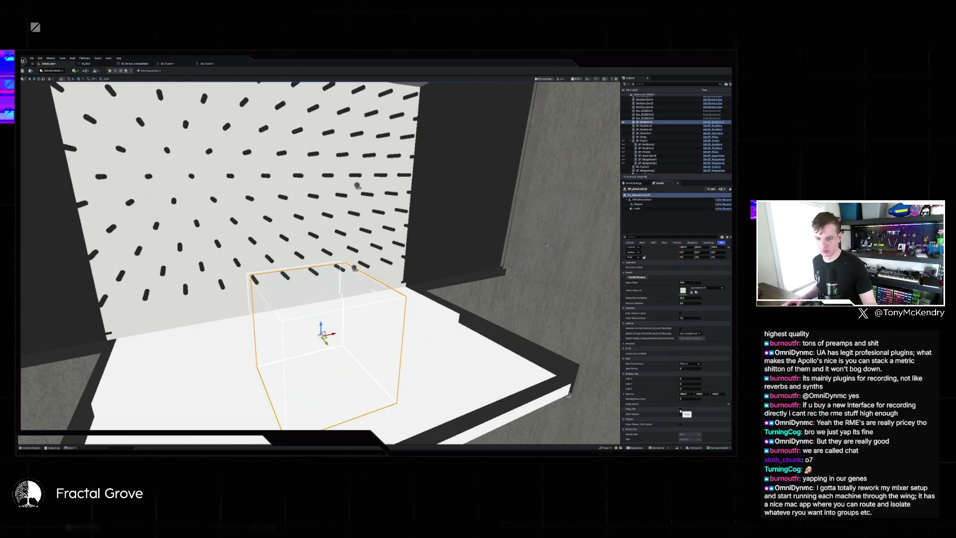
drag(378, 164, 400, 108)
mouse_move(318, 249)
mouse_down()
mouse_move(318, 219)
mouse_move(319, 234)
mouse_move(328, 224)
mouse_move(348, 228)
mouse_up()
drag(491, 356, 491, 356)
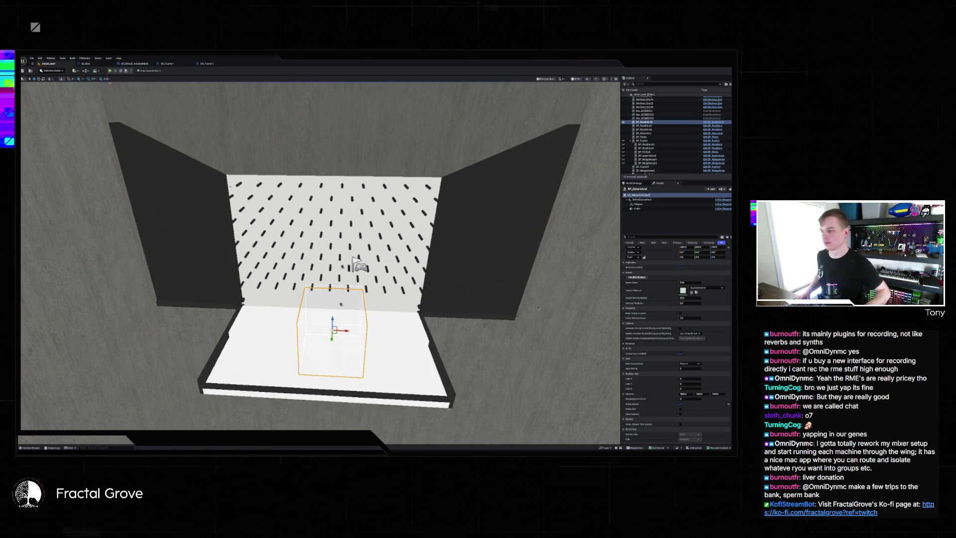
Step: Raise the effect box's X scale so it stretches beyond both side panels of the room
drag(320, 169, 227, 202)
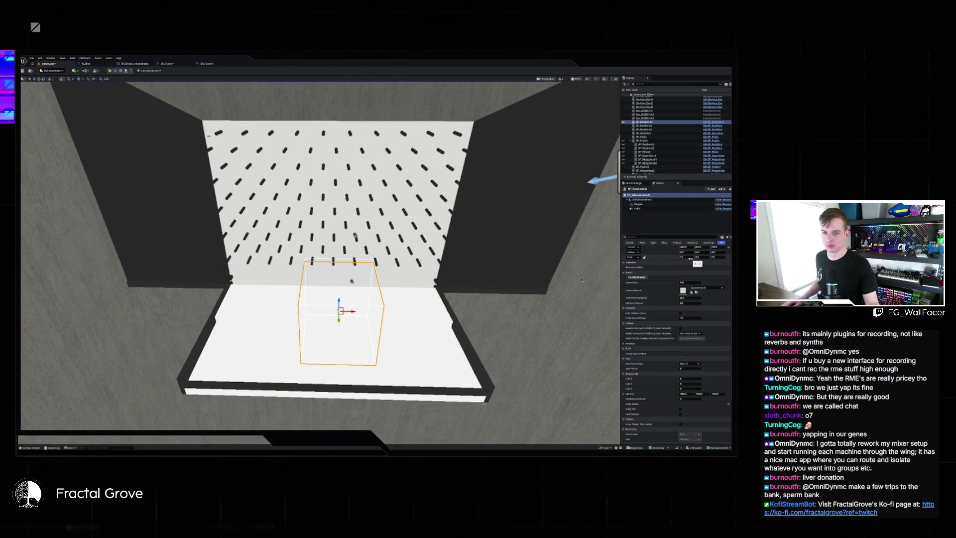
click(691, 378)
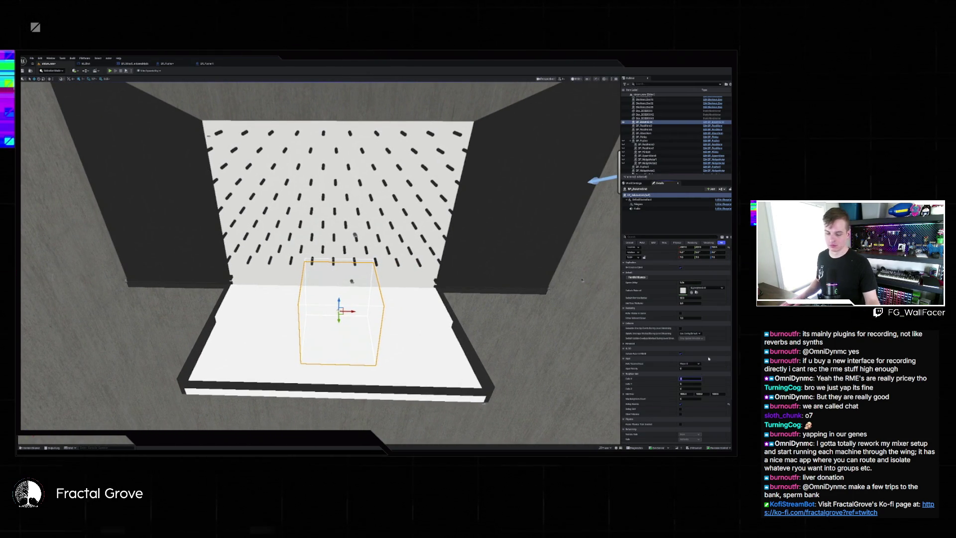
text(1)
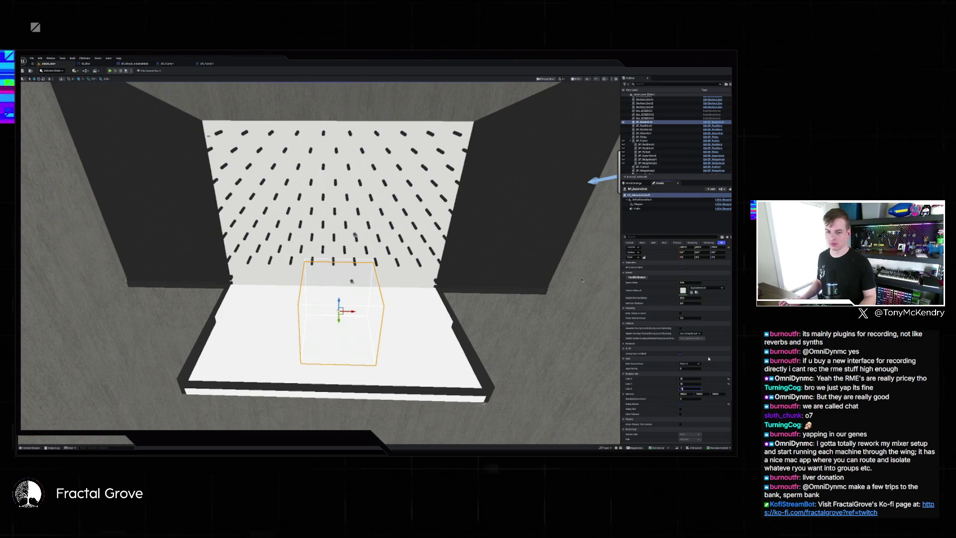
key(Tab)
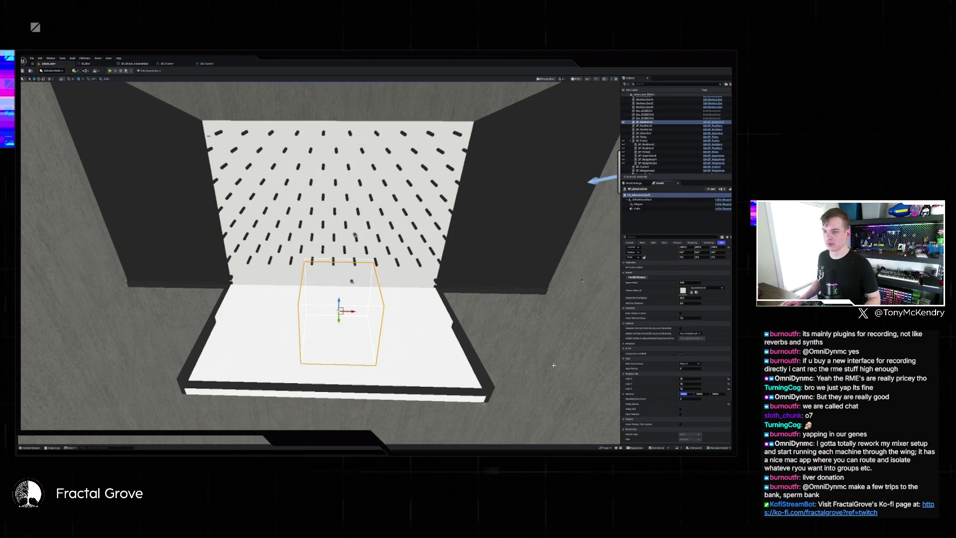
text(5)
key(Return)
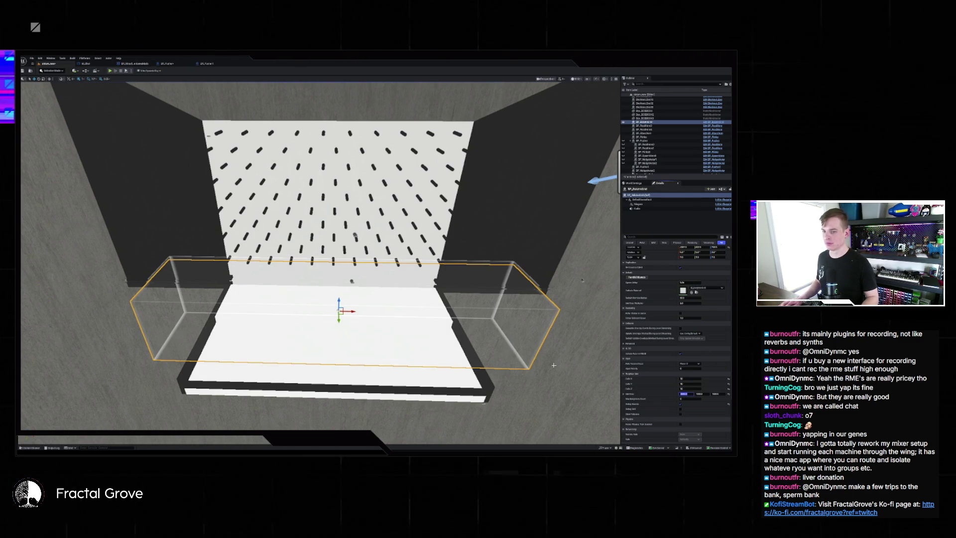
text(1)
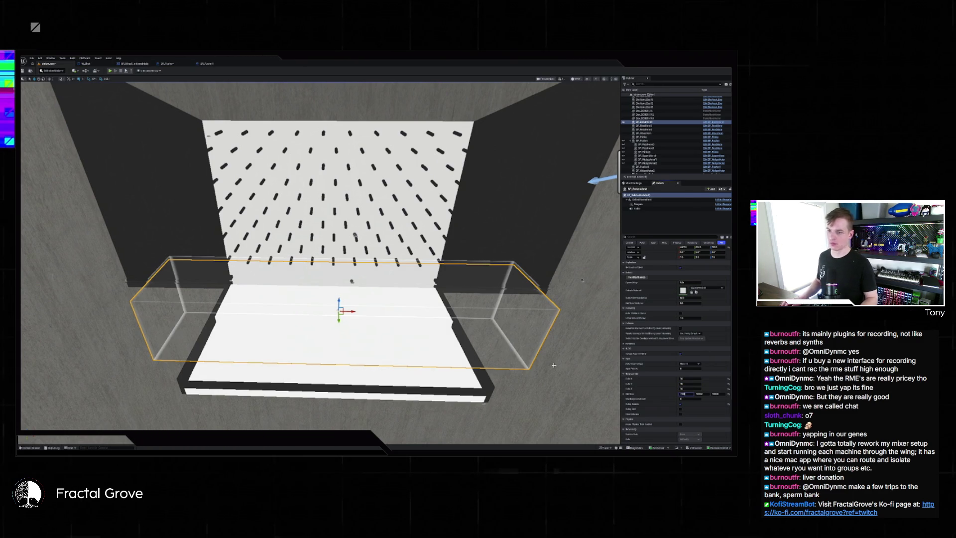
key(Return)
Step: From a top view centred on the room, select the small white panel and hide it
key(f)
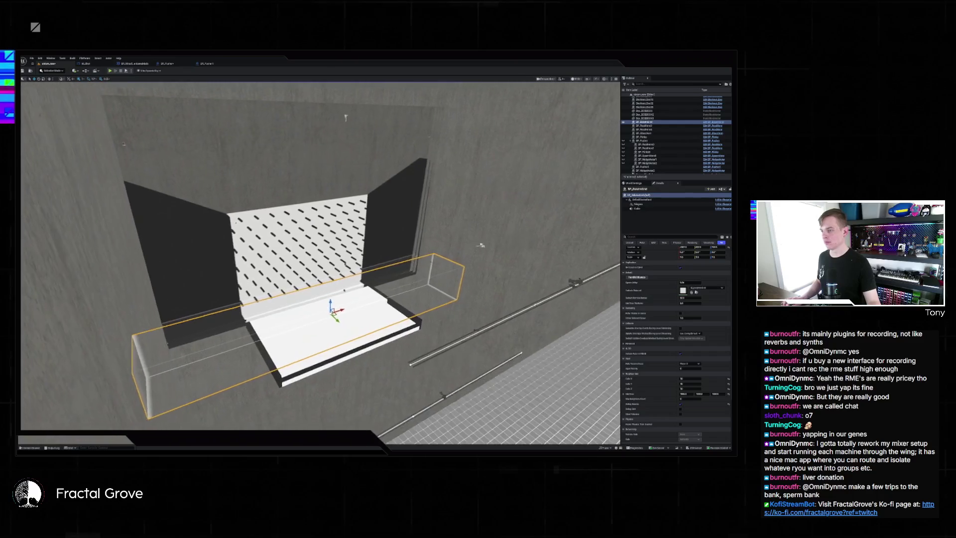
key(alt+j)
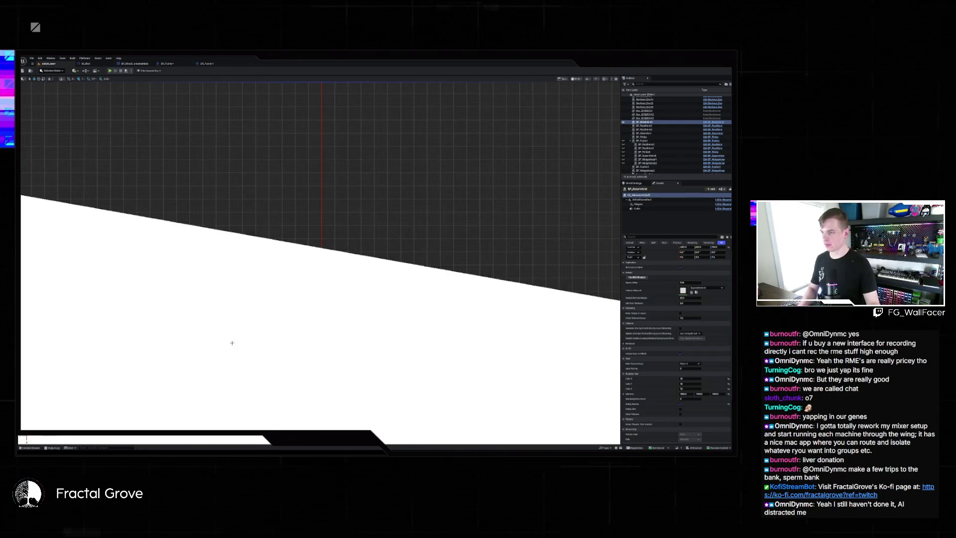
scroll(273, 329, down, 6)
drag(275, 338, 279, 242)
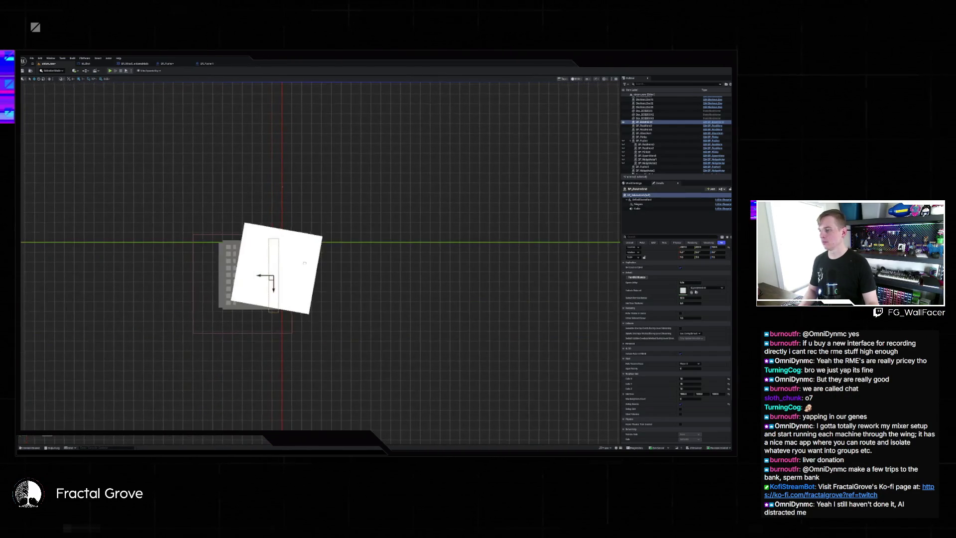
click(321, 241)
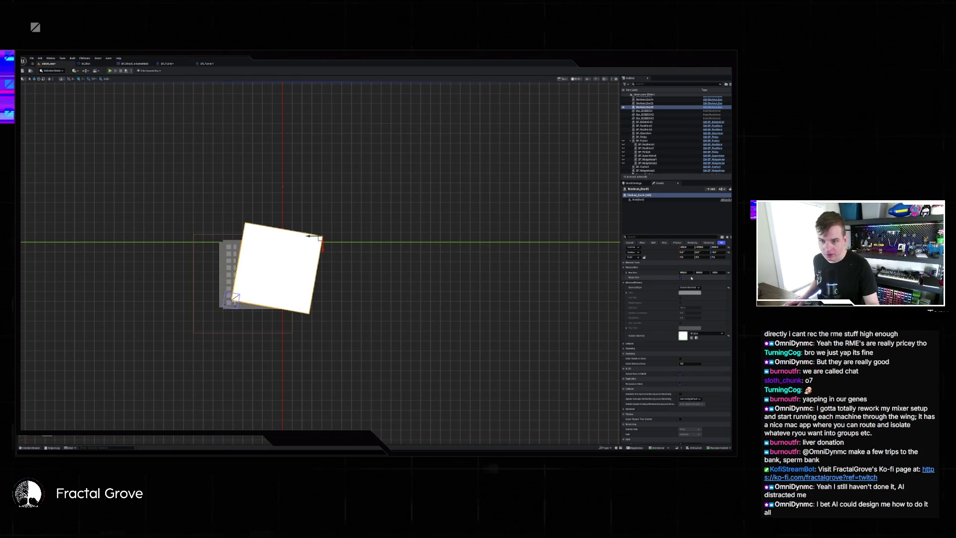
click(624, 108)
Step: Hide the grid of window blocks via its Outliner eye icon
scroll(360, 215, up, 3)
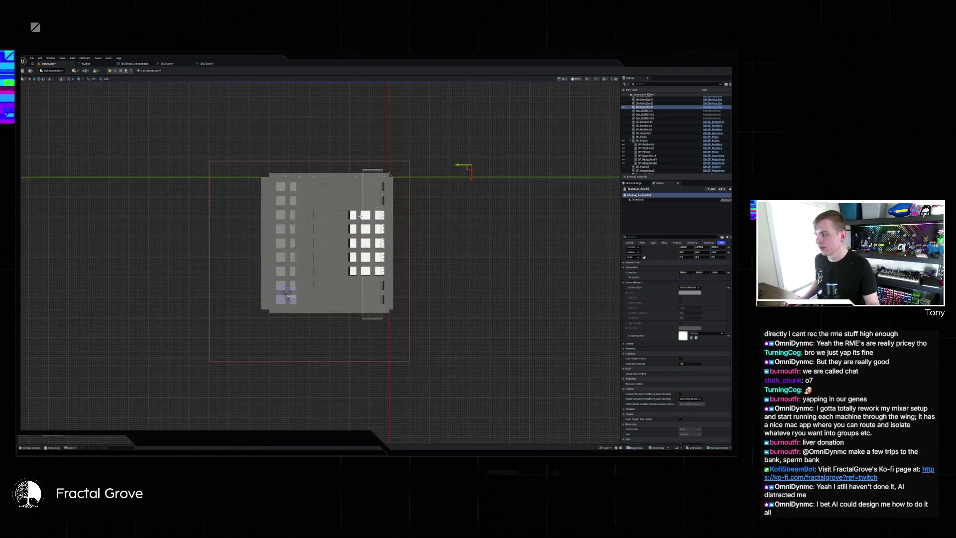
scroll(361, 215, up, 4)
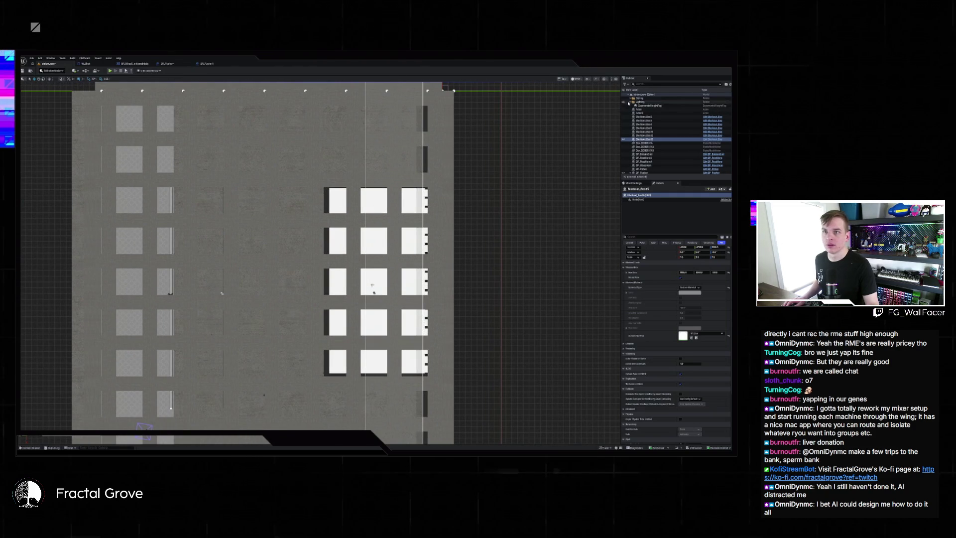
click(623, 100)
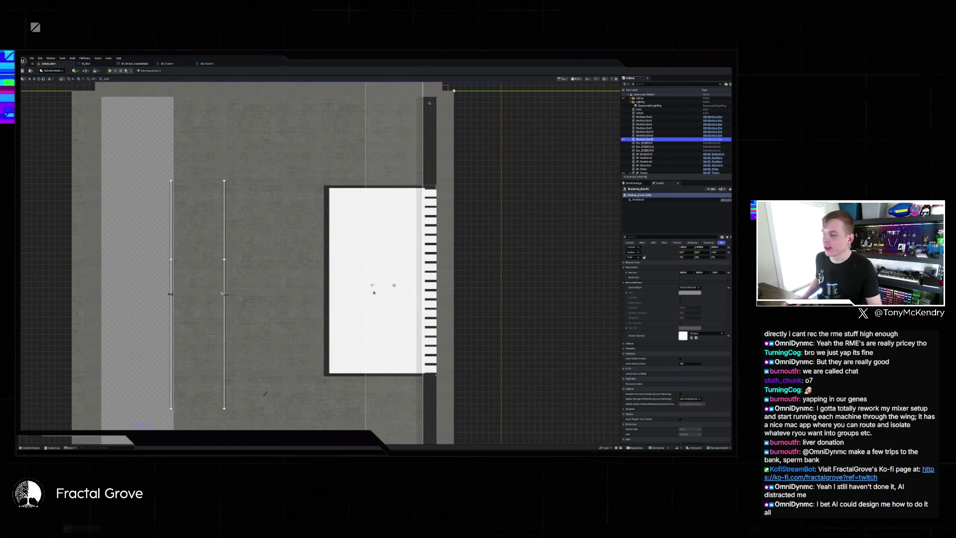
scroll(453, 91, down, 4)
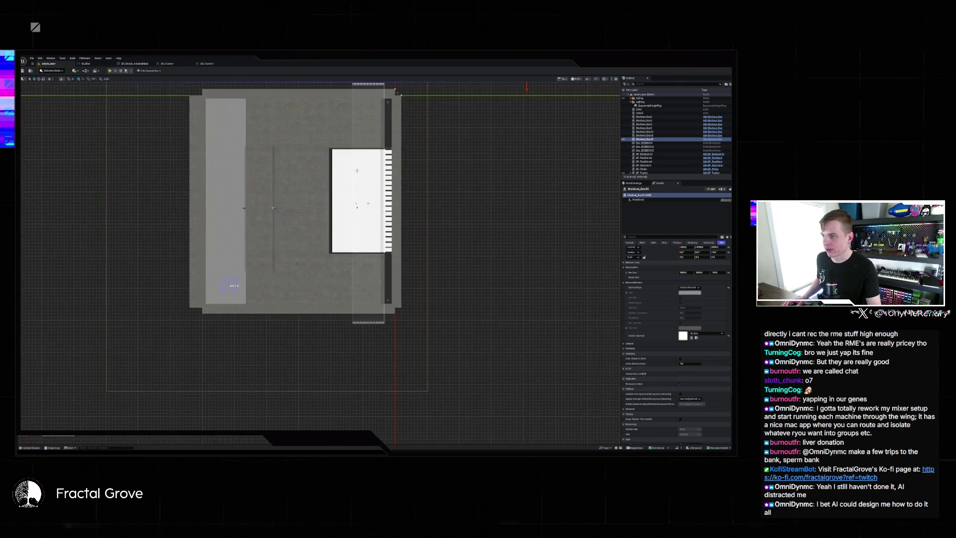
scroll(365, 180, down, 3)
scroll(346, 213, up, 3)
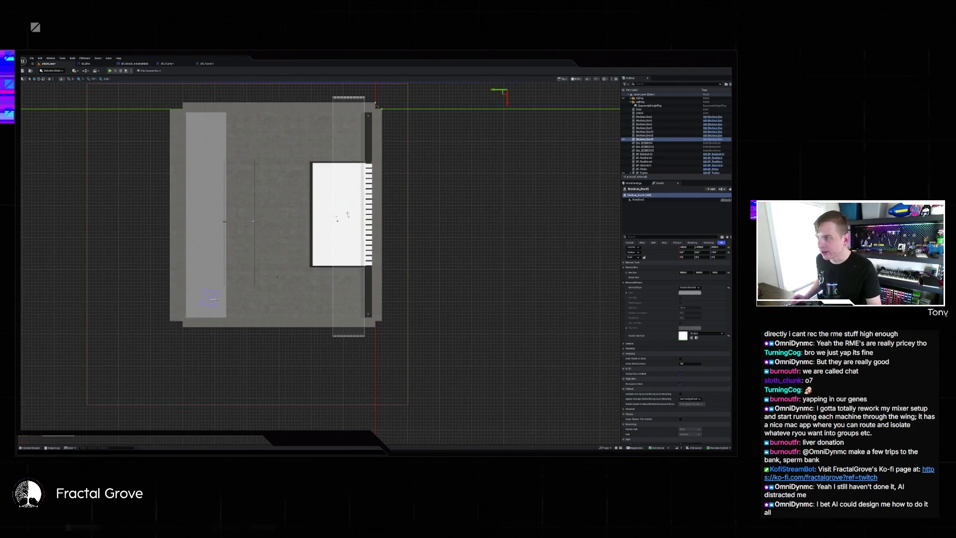
scroll(347, 213, down, 2)
scroll(352, 219, up, 2)
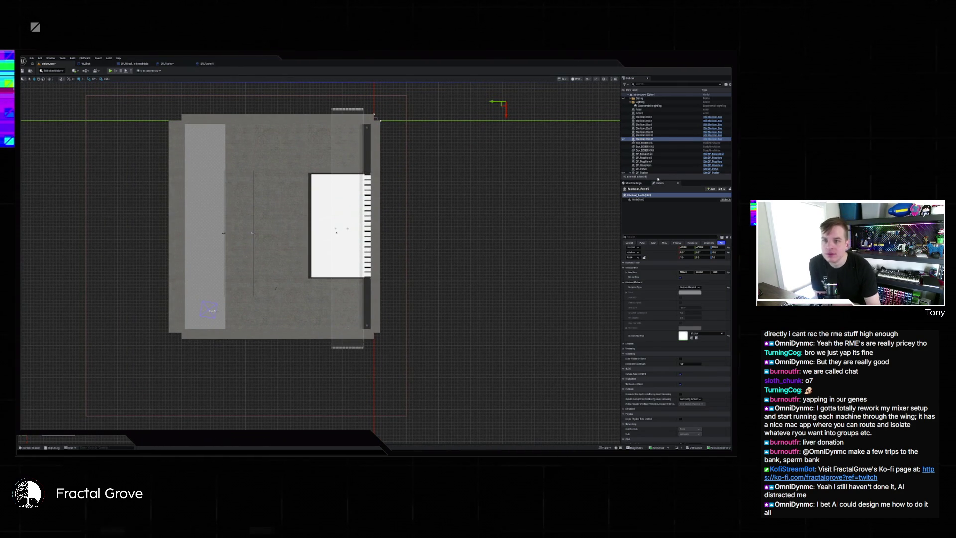
scroll(667, 164, down, 2)
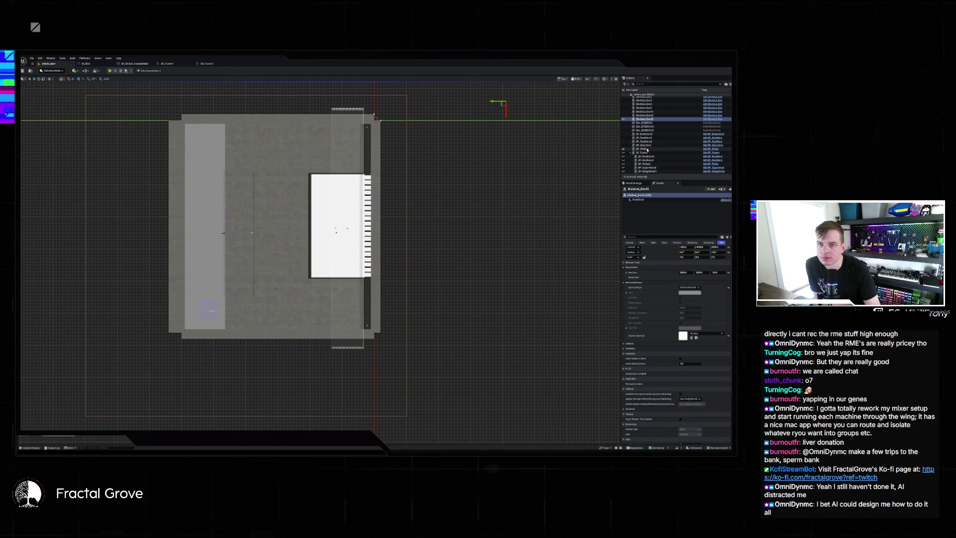
scroll(648, 152, down, 5)
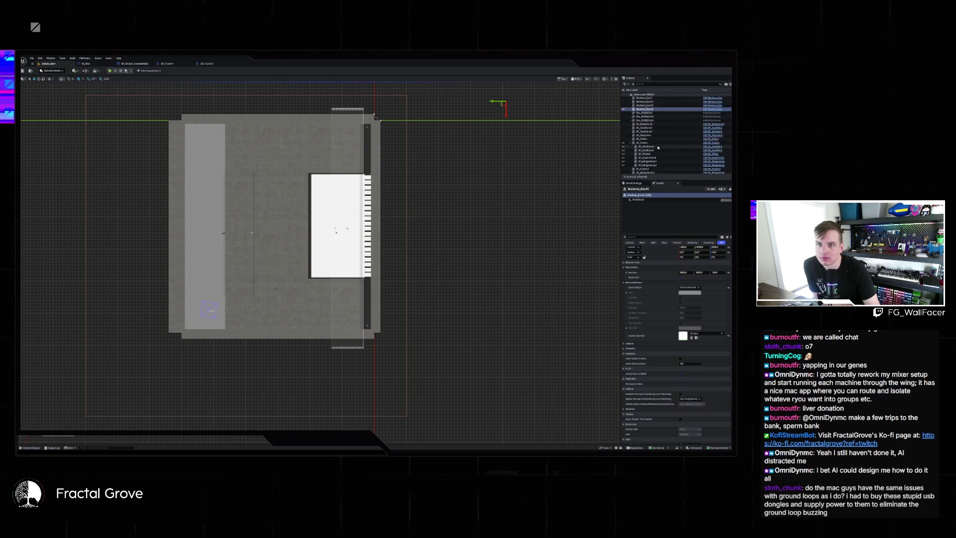
scroll(667, 162, up, 5)
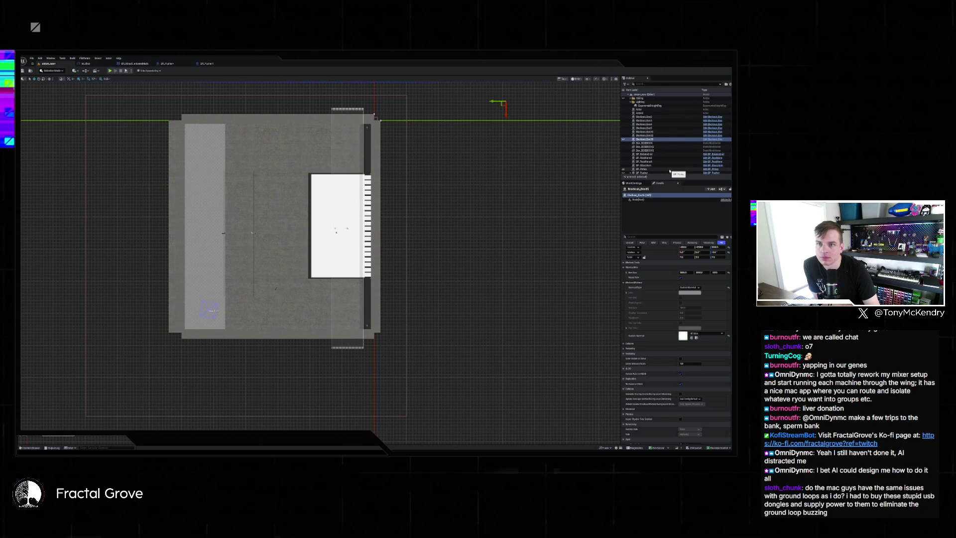
click(663, 154)
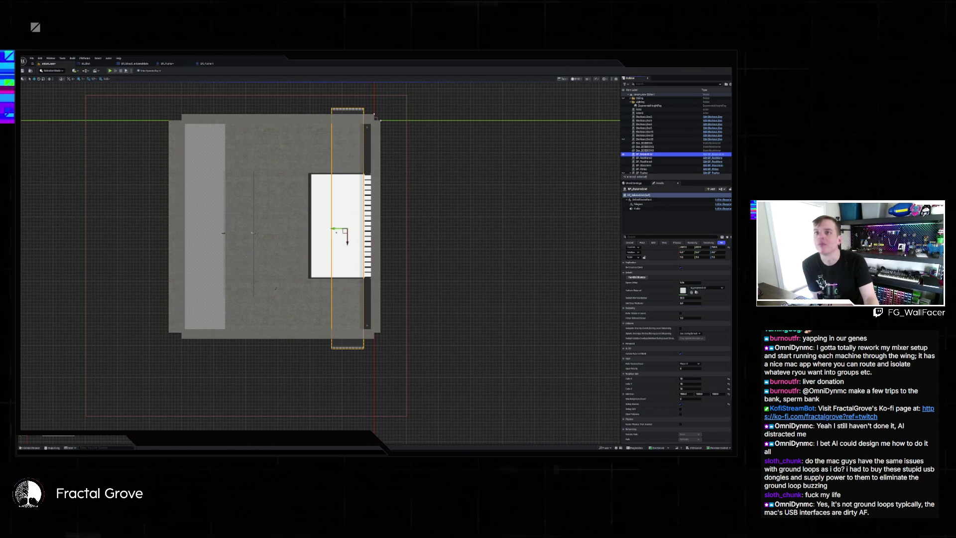
scroll(374, 229, down, 1)
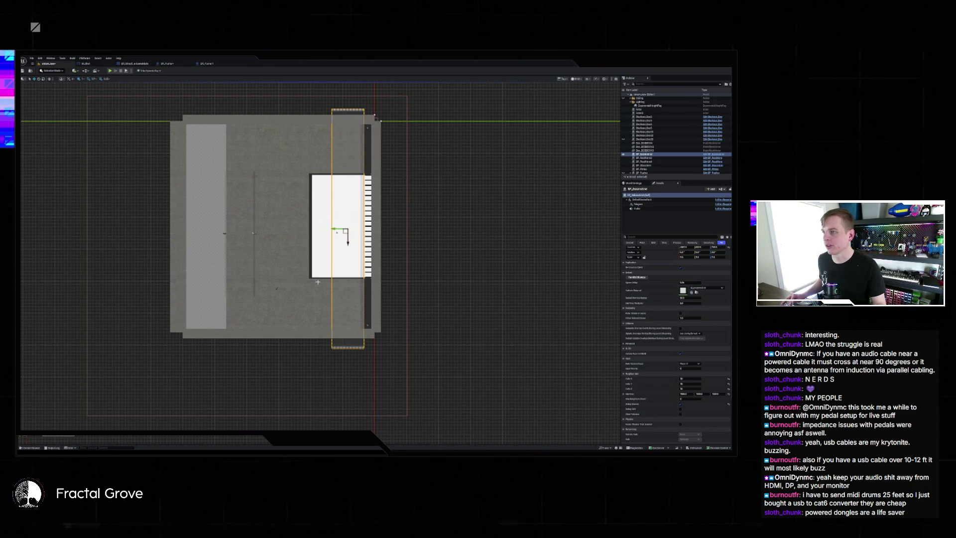
key(alt+k)
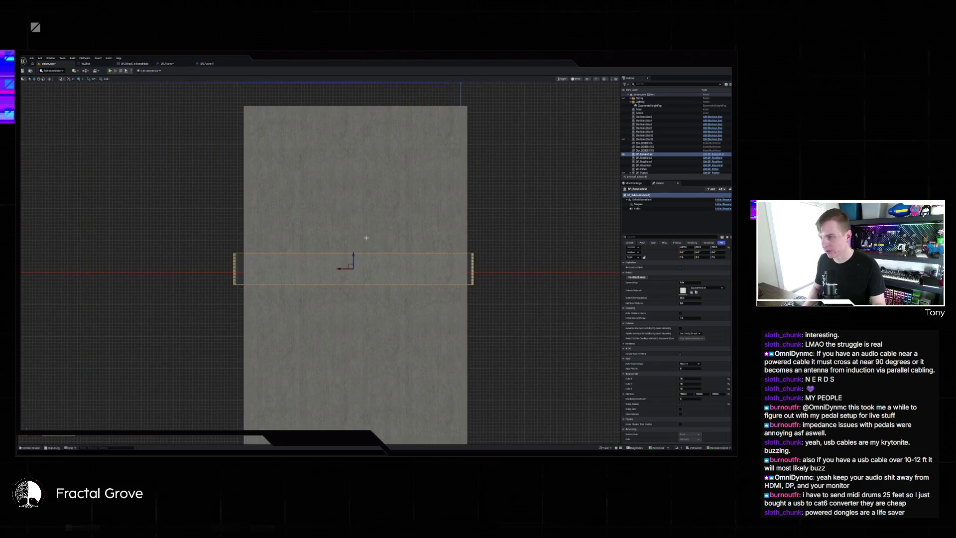
scroll(485, 258, down, 2)
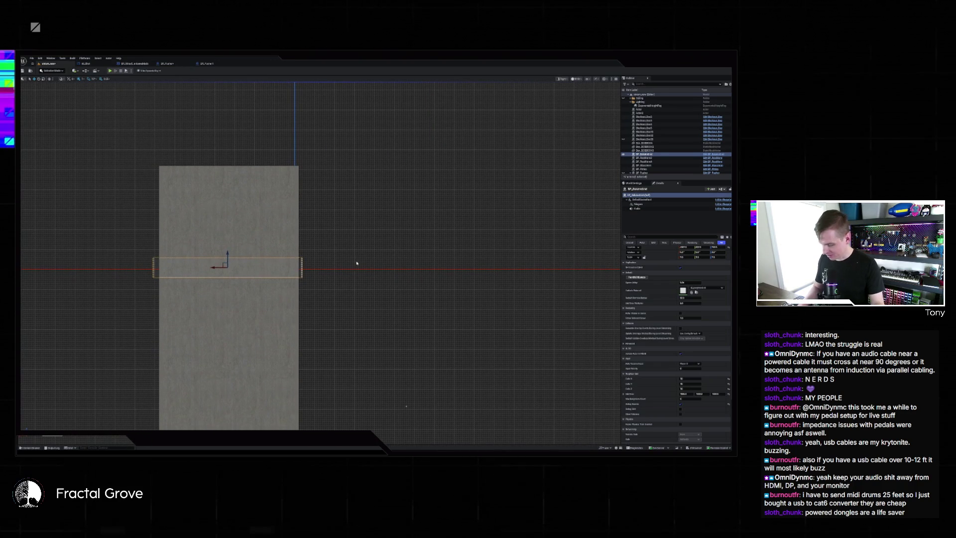
key(alt+j)
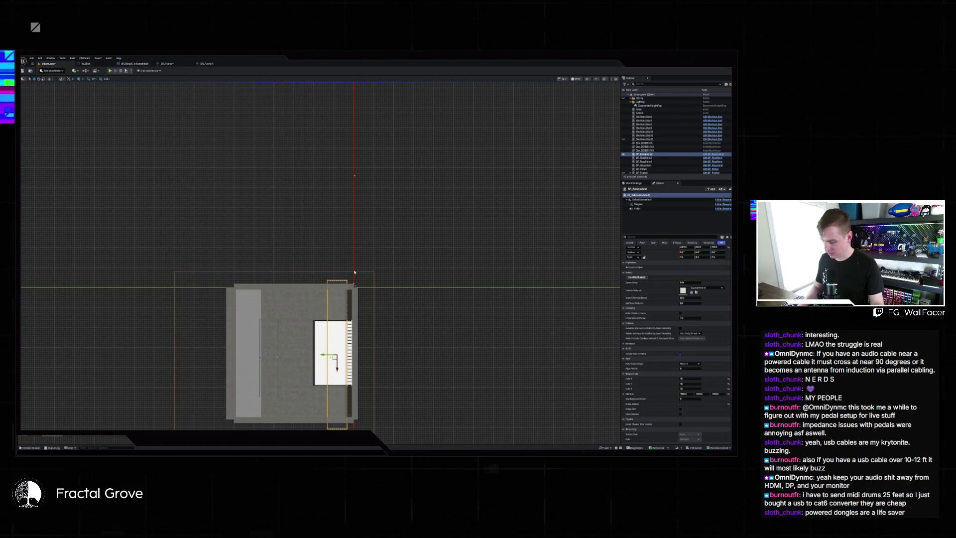
key(alt+h)
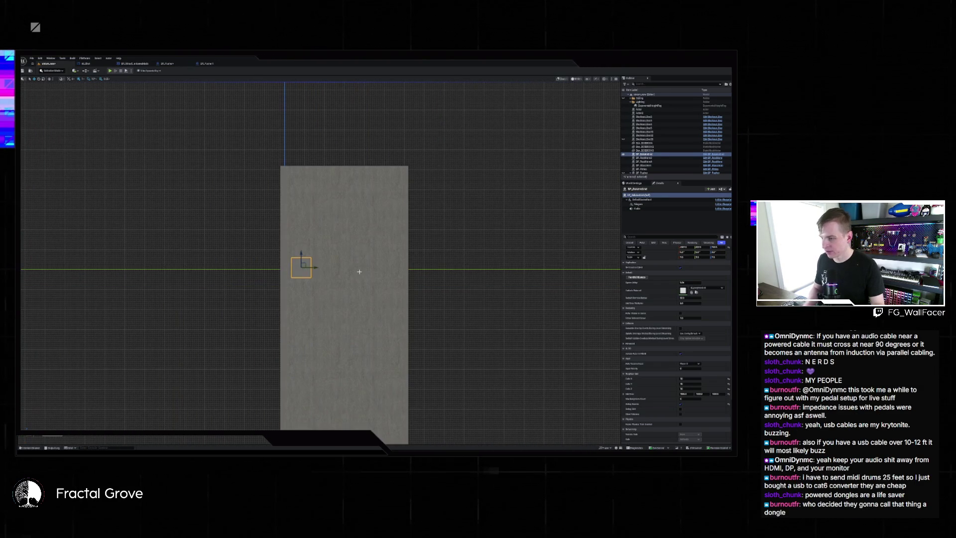
key(alt+k)
key(f)
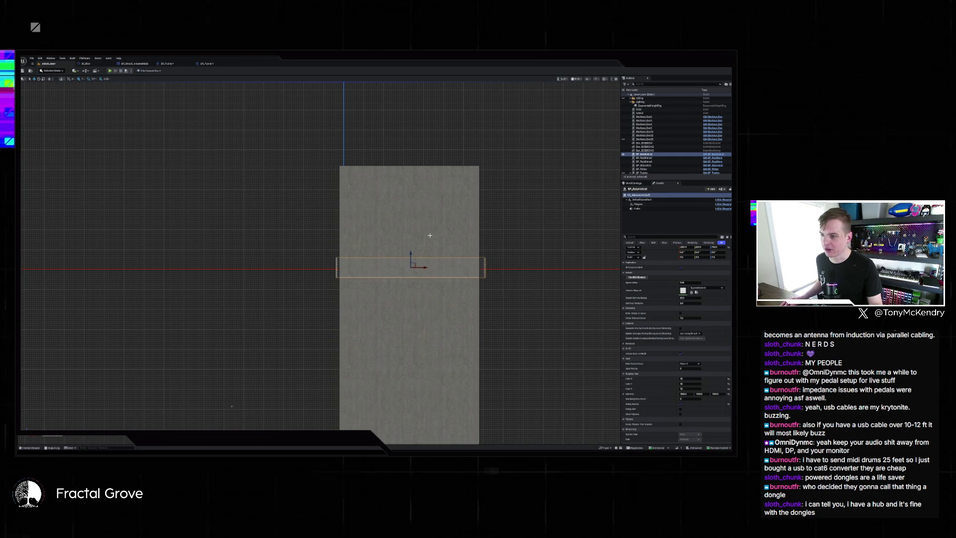
Step: Hide the tall covering wall block and undo the last Box Size change
click(429, 235)
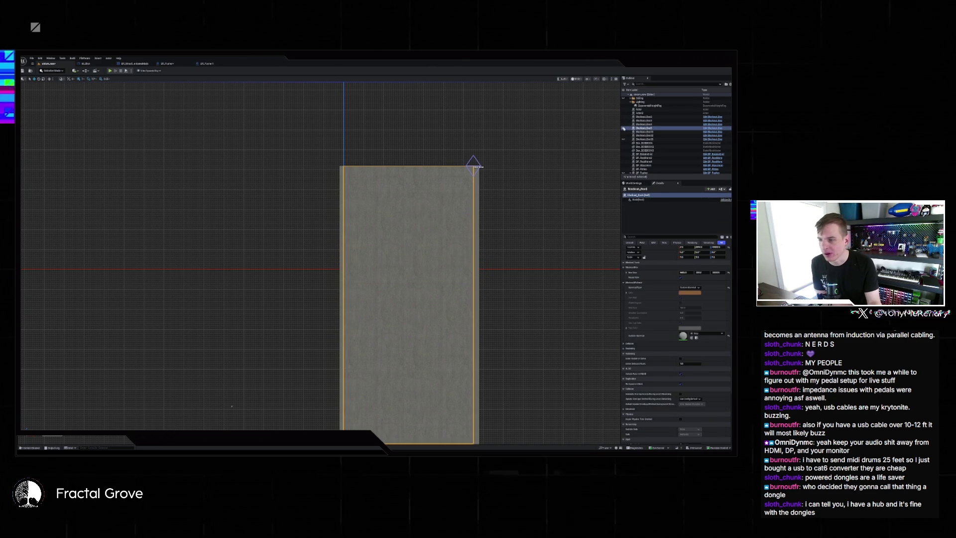
key(h)
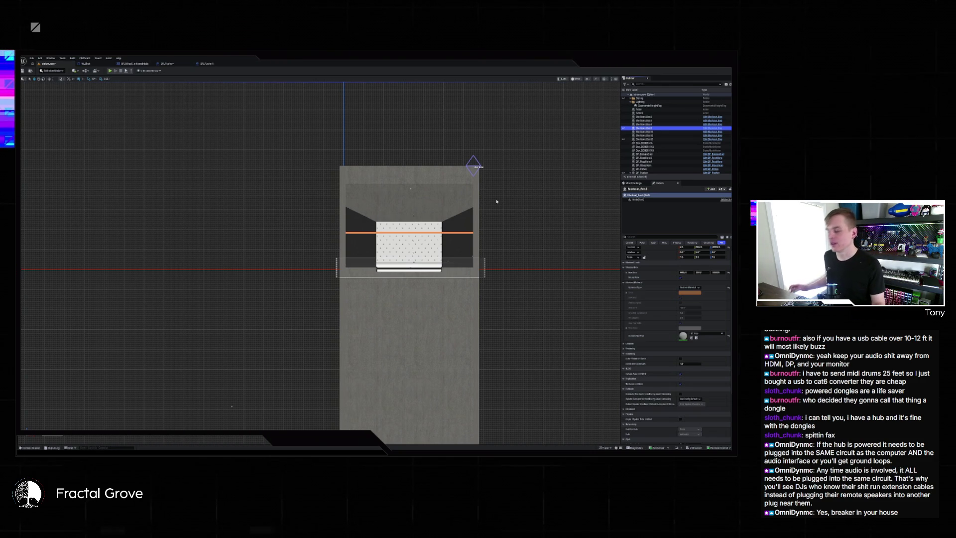
scroll(473, 211, up, 2)
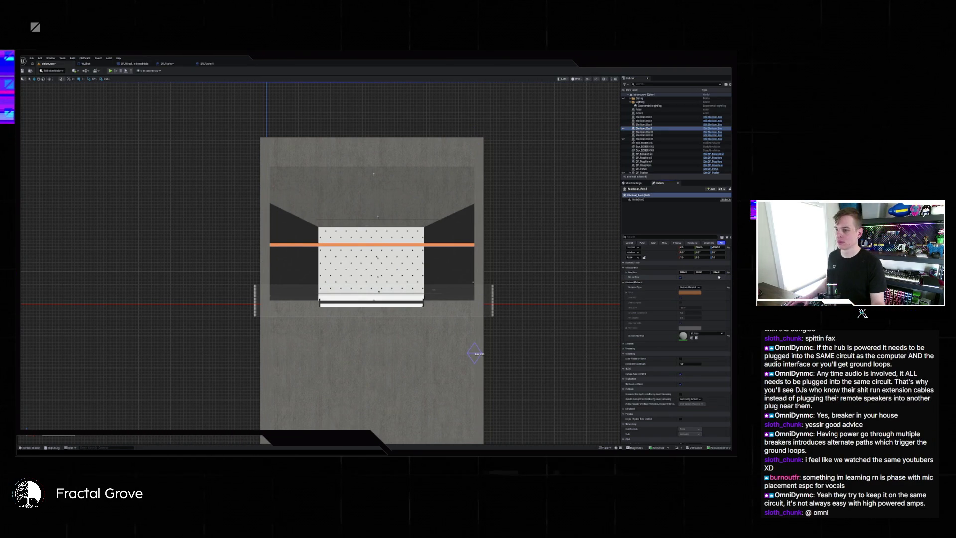
key(ctrl+z)
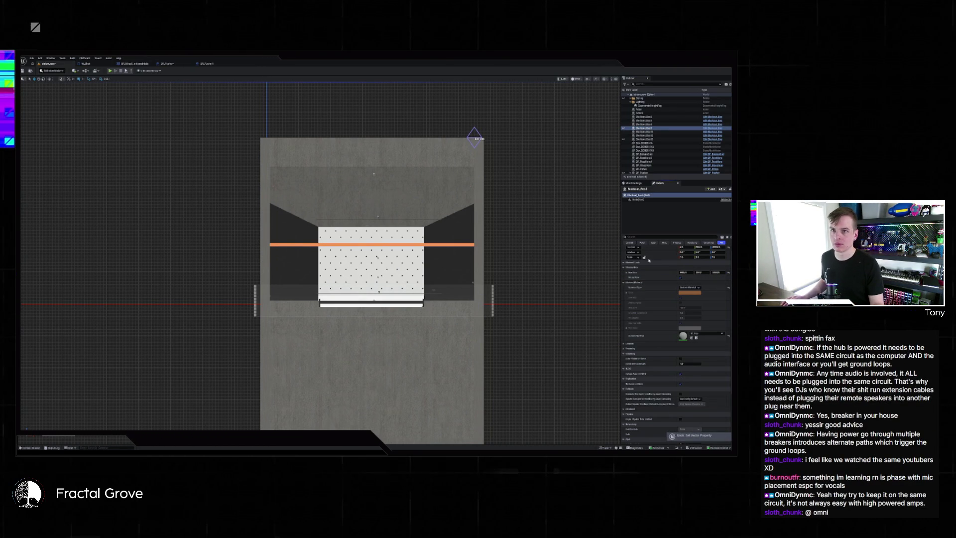
click(492, 296)
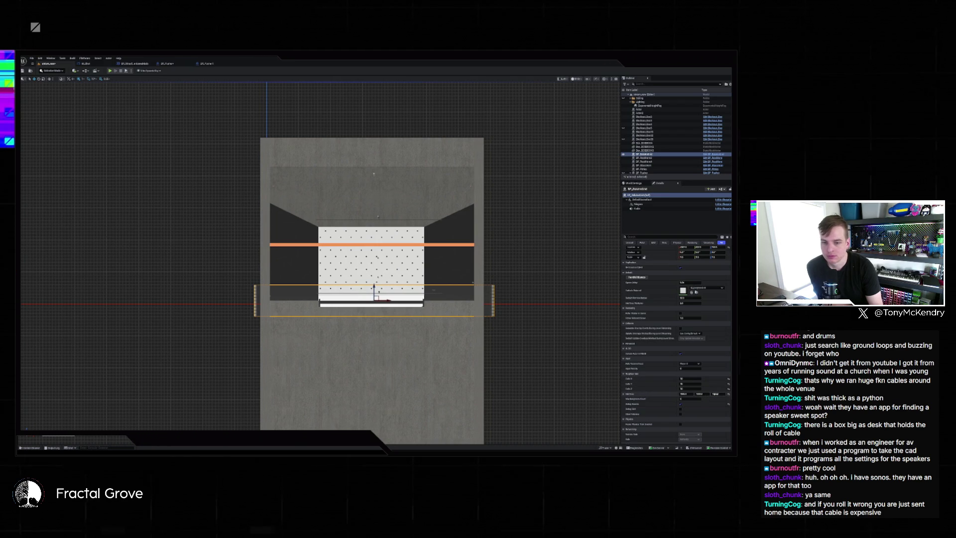
Step: Give the volume a much larger height, then widen it and shift it right in front view
key(Return)
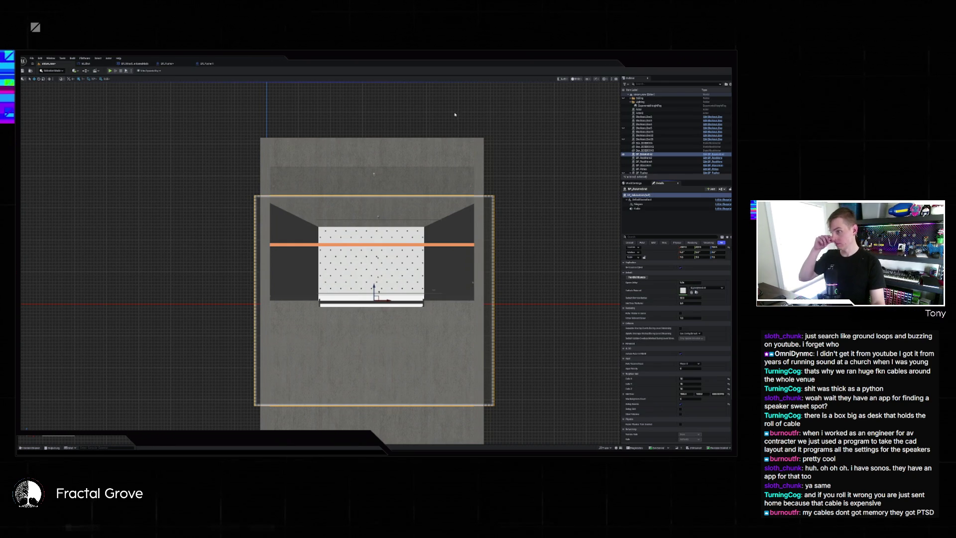
key(alt+shift+k)
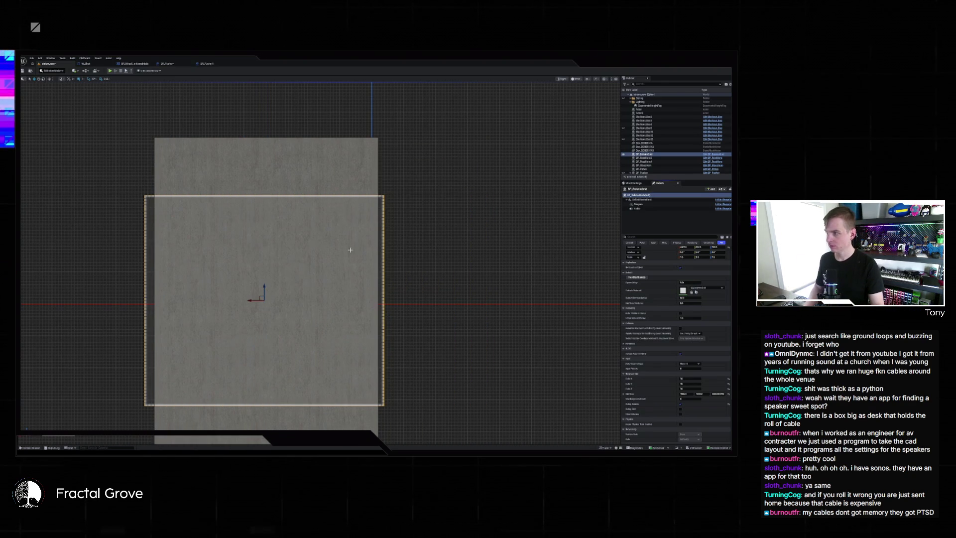
key(alt+h)
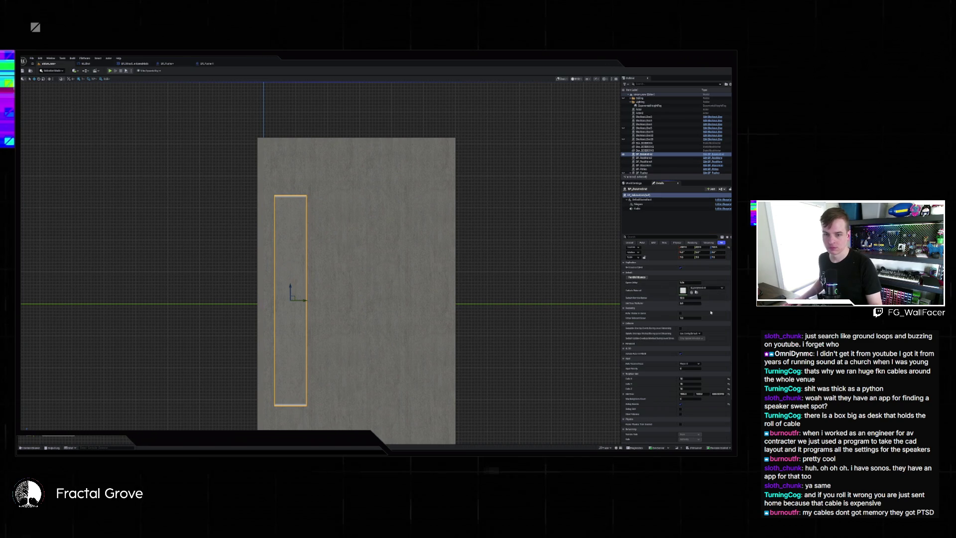
mouse_move(701, 393)
mouse_down()
mouse_move(747, 393)
mouse_move(697, 393)
mouse_up()
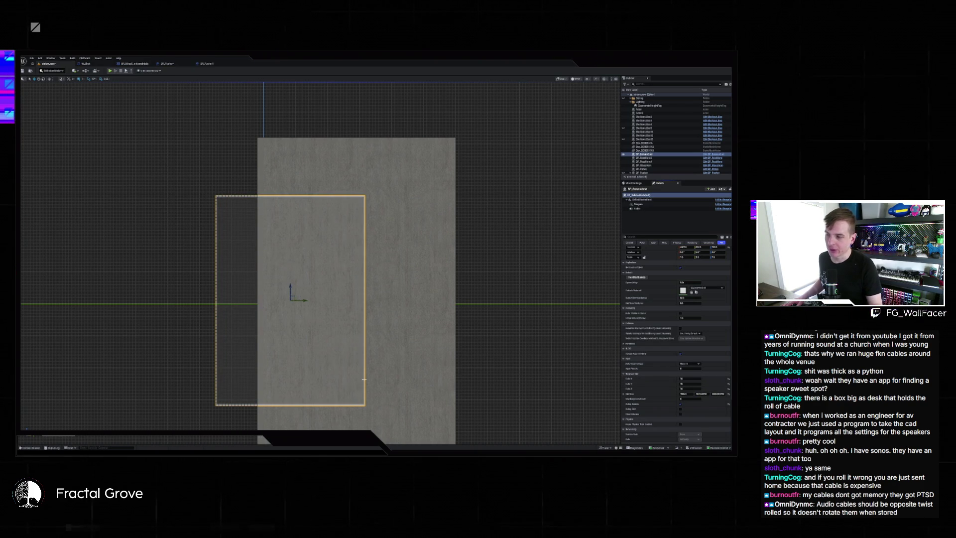
drag(306, 301, 347, 300)
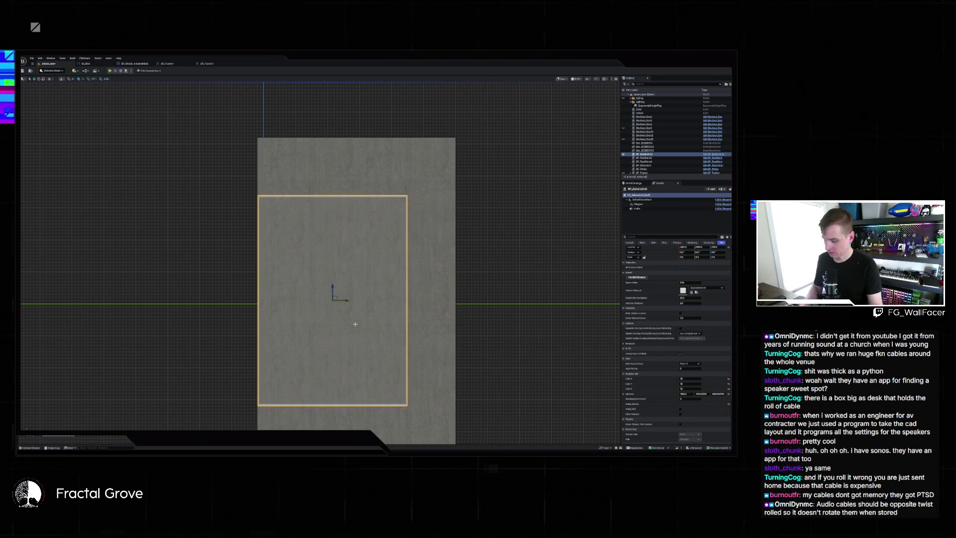
key(alt+g)
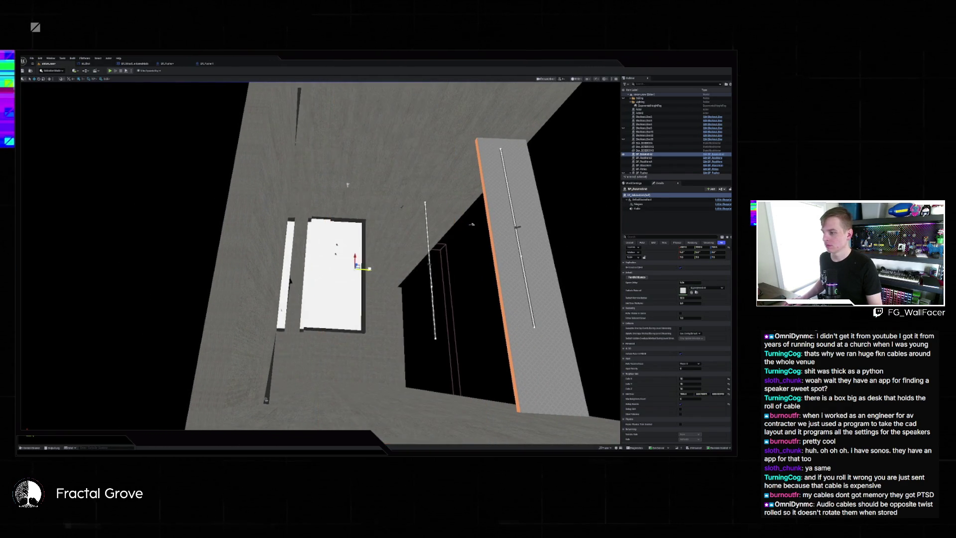
Step: Bring the translucent volume back and slightly adjust its size value
key(ctrl+z)
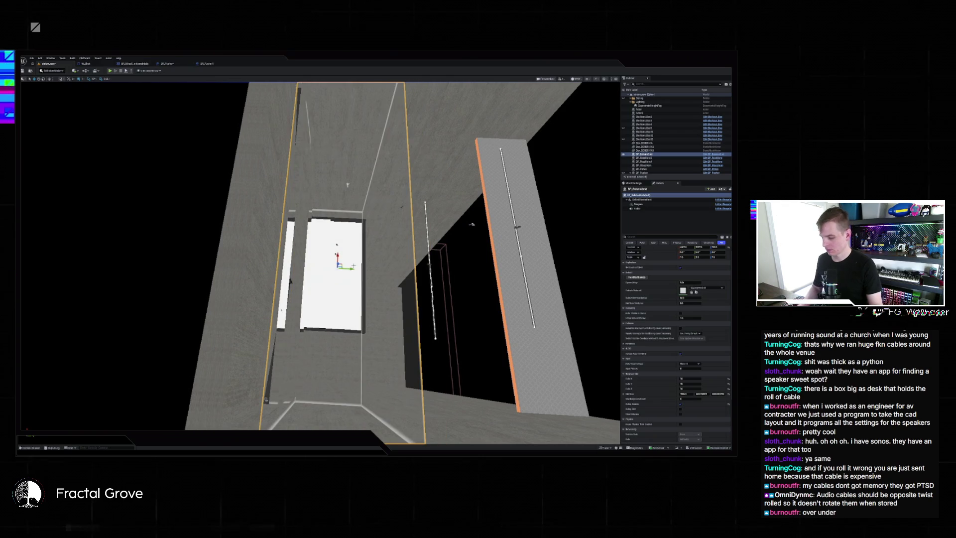
key(alt+j)
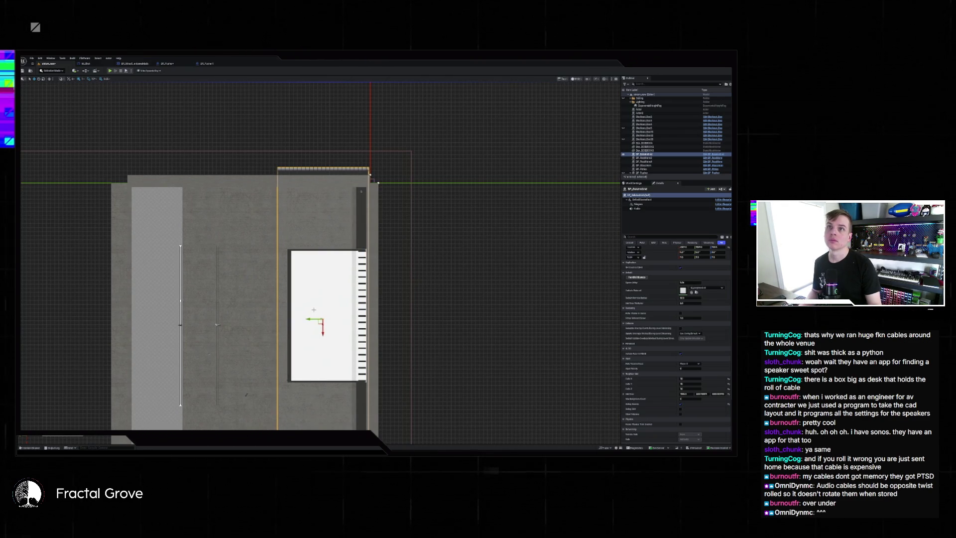
key(alt+g)
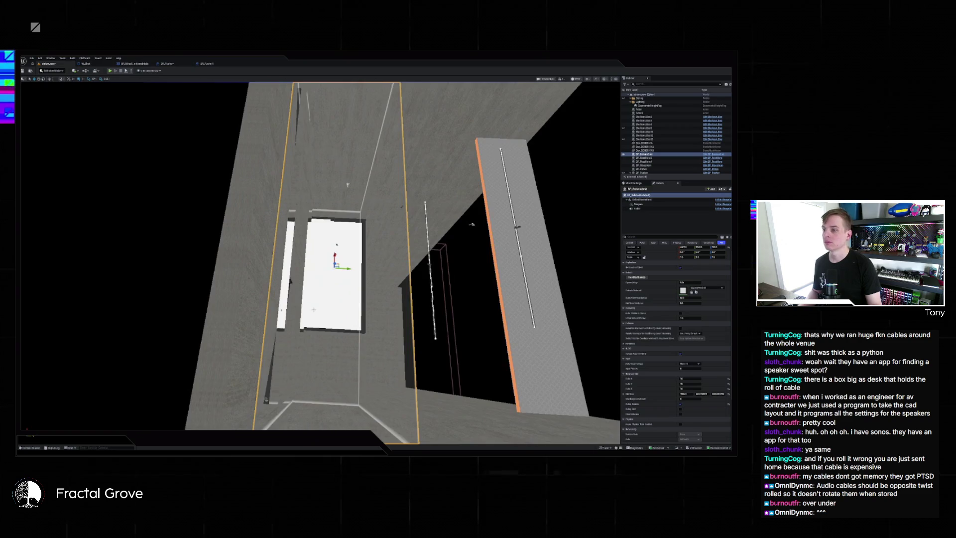
scroll(254, 133, down, 5)
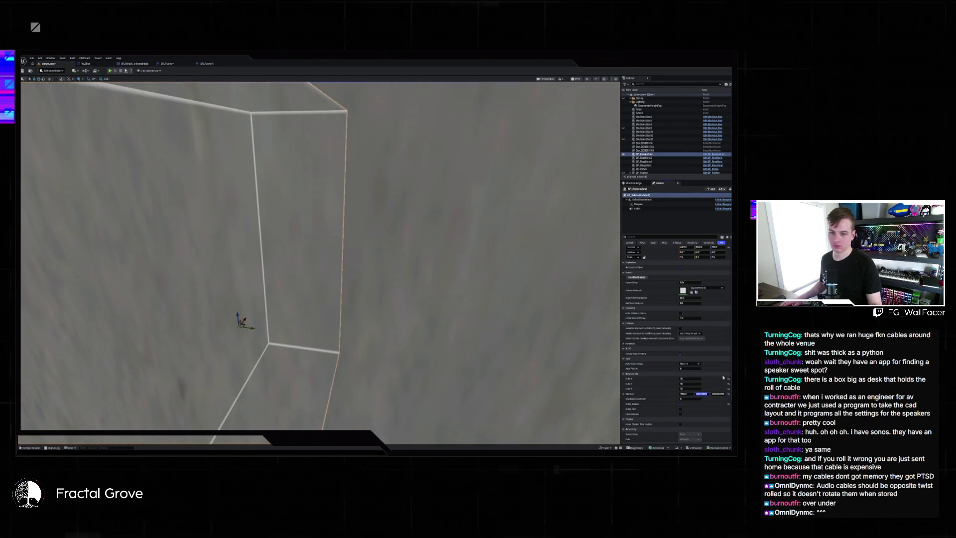
key(Return)
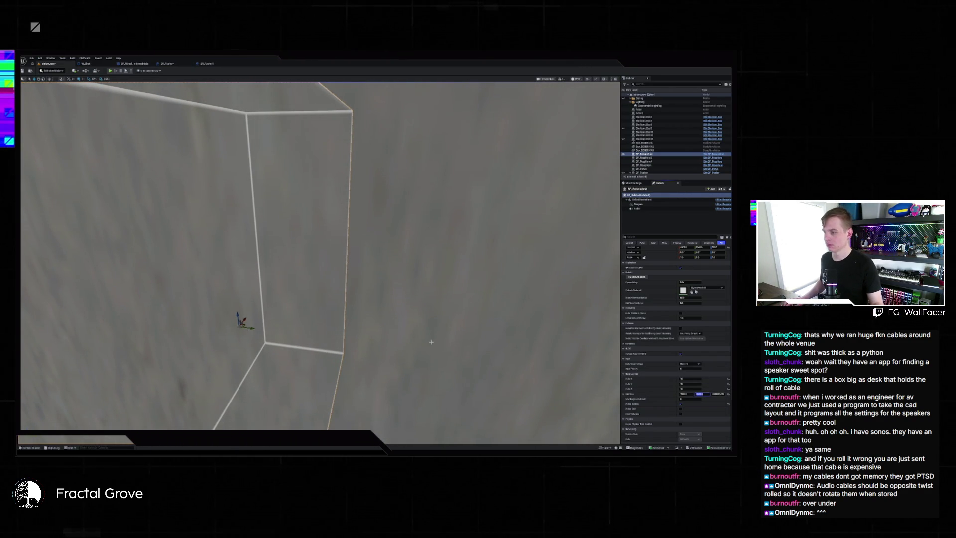
Step: Fly the camera into the box toward the slotted white panel and dark side walls
mouse_move(431, 342)
mouse_down()
mouse_move(526, 259)
mouse_move(418, 355)
mouse_up()
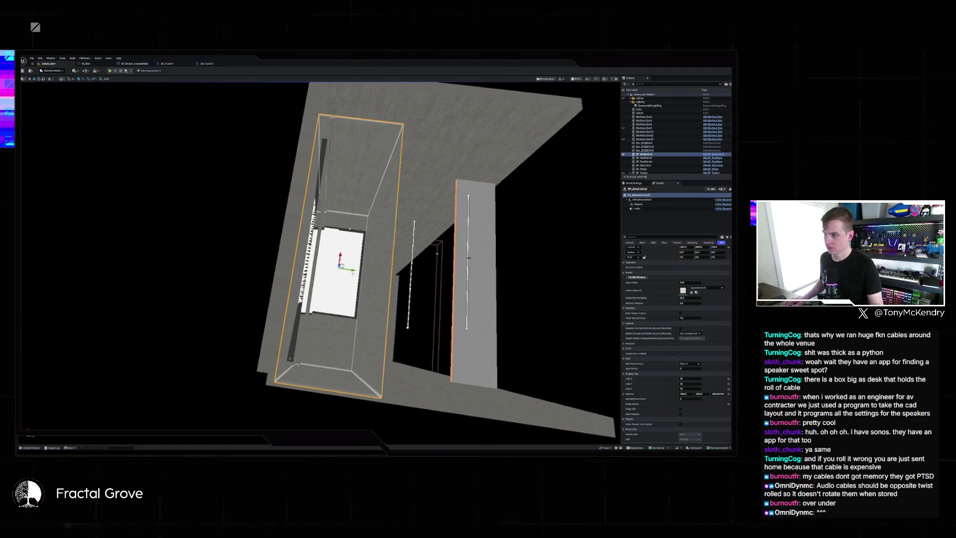
key(alt+j)
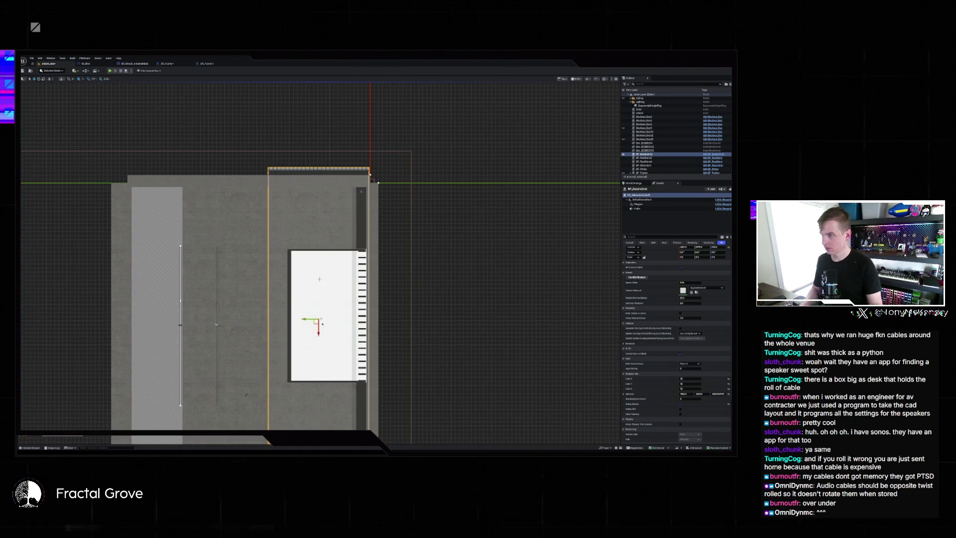
scroll(349, 244, down, 2)
scroll(334, 234, up, 3)
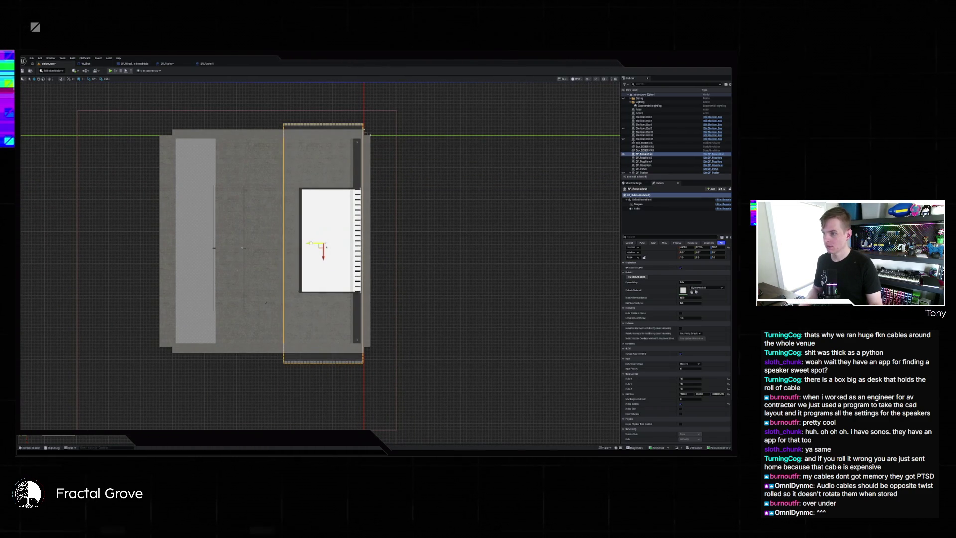
key(alt+g)
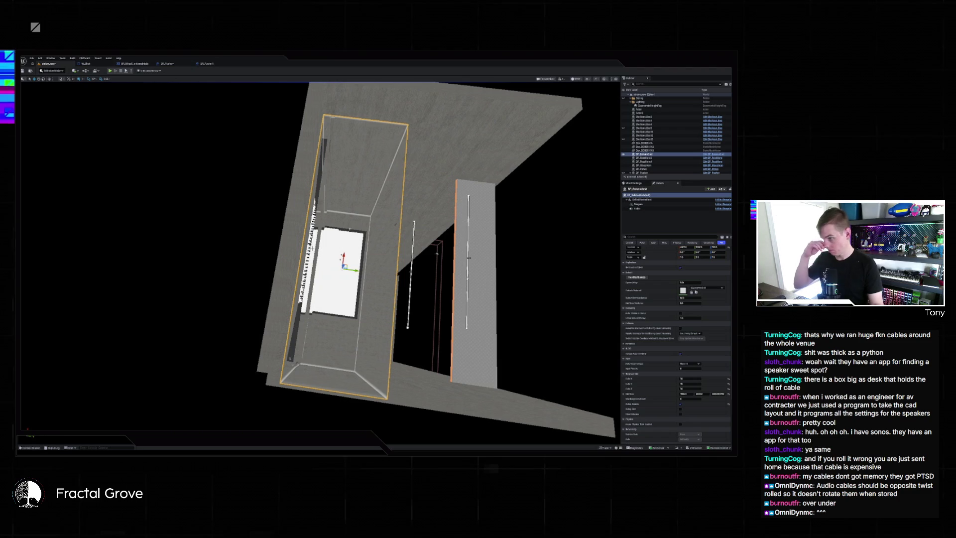
mouse_move(469, 257)
mouse_down()
mouse_move(385, 313)
mouse_move(342, 331)
mouse_move(329, 319)
mouse_move(323, 332)
mouse_move(334, 330)
mouse_move(327, 316)
mouse_move(330, 330)
mouse_up()
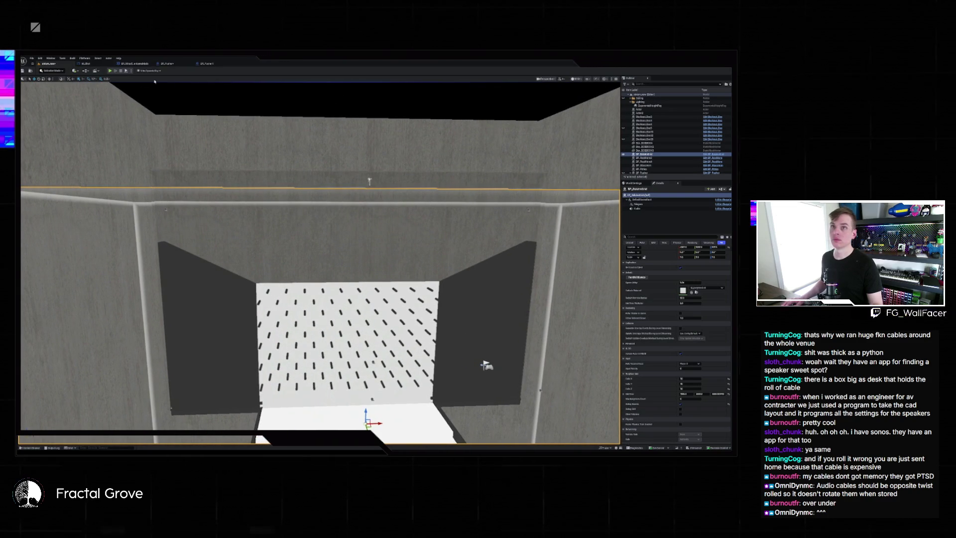
Step: Switch to Lit, unhide the large white plane in the Outliner, then select and frame it
key(alt+4)
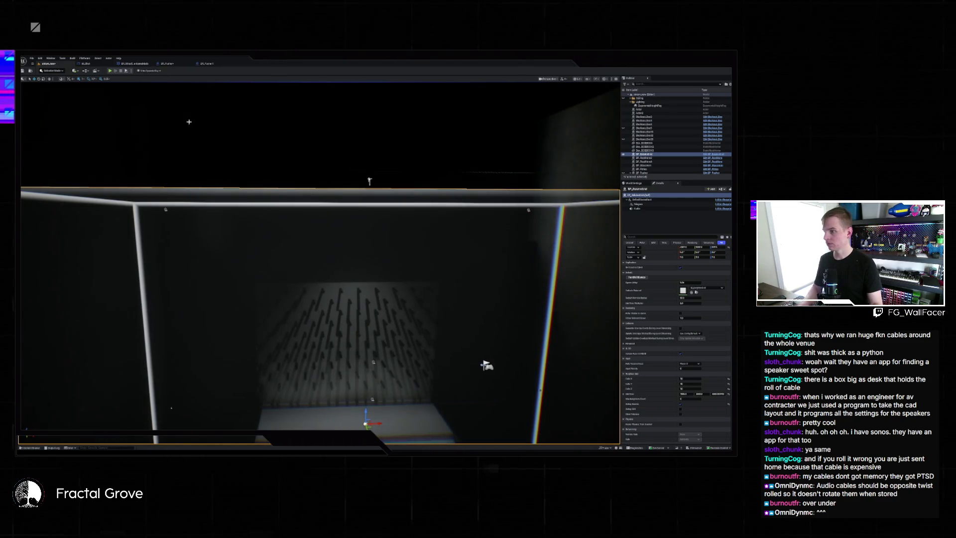
drag(330, 330, 330, 330)
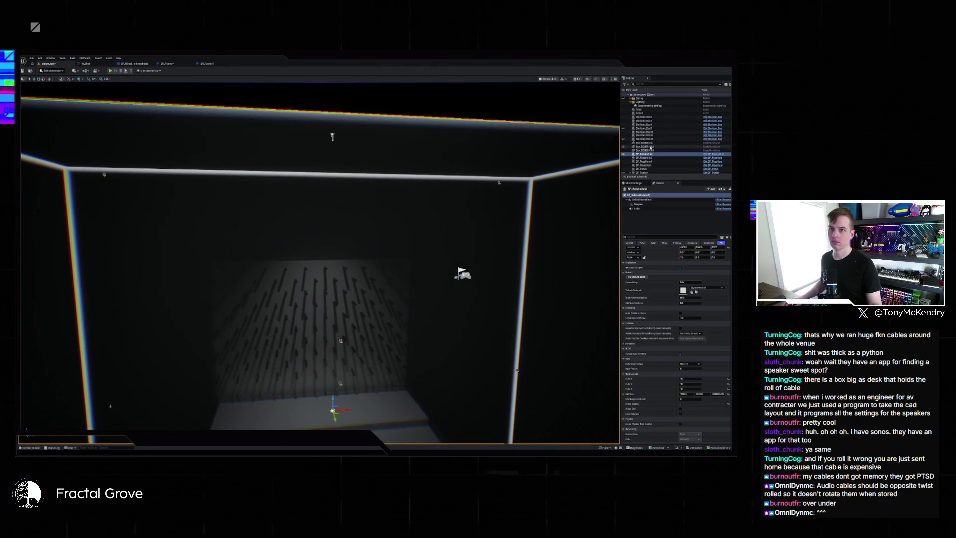
drag(330, 329, 330, 330)
key(f)
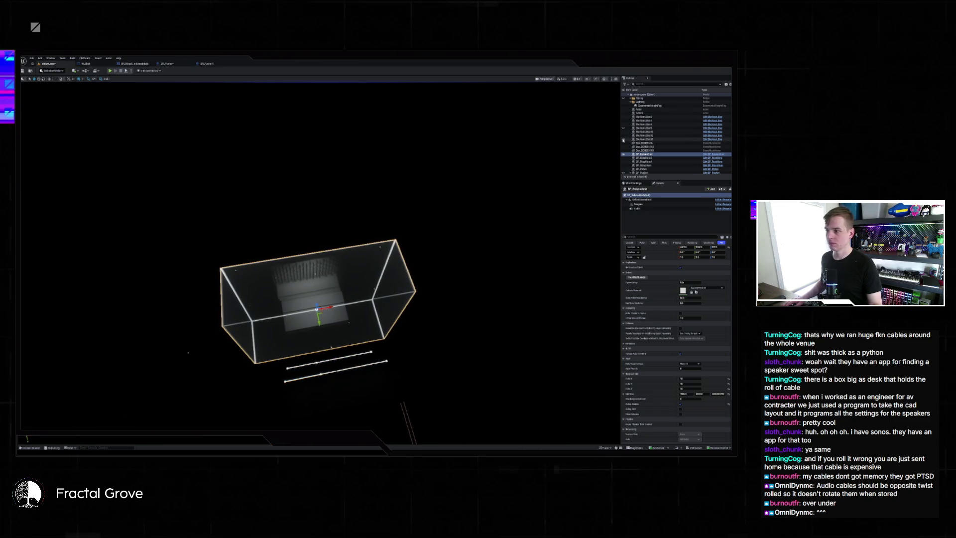
click(623, 140)
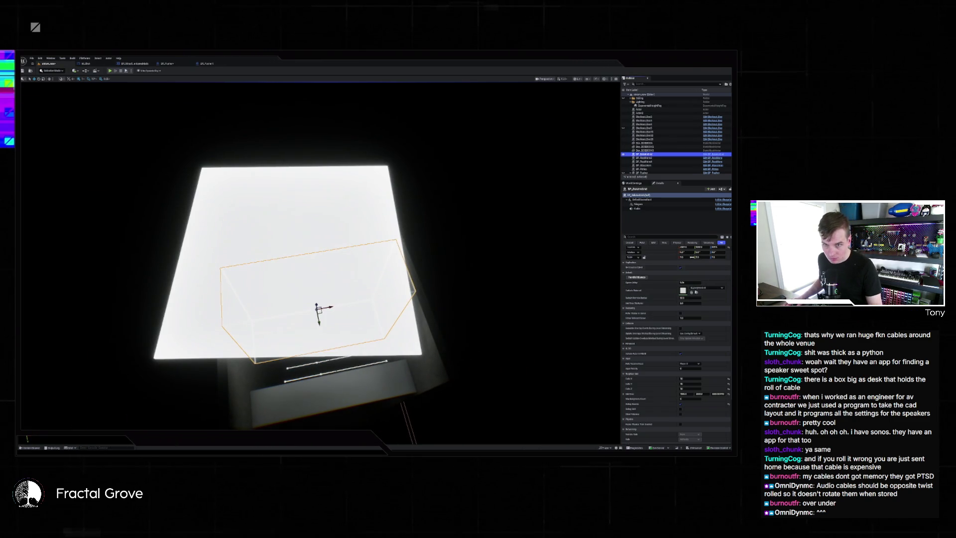
drag(491, 320, 474, 268)
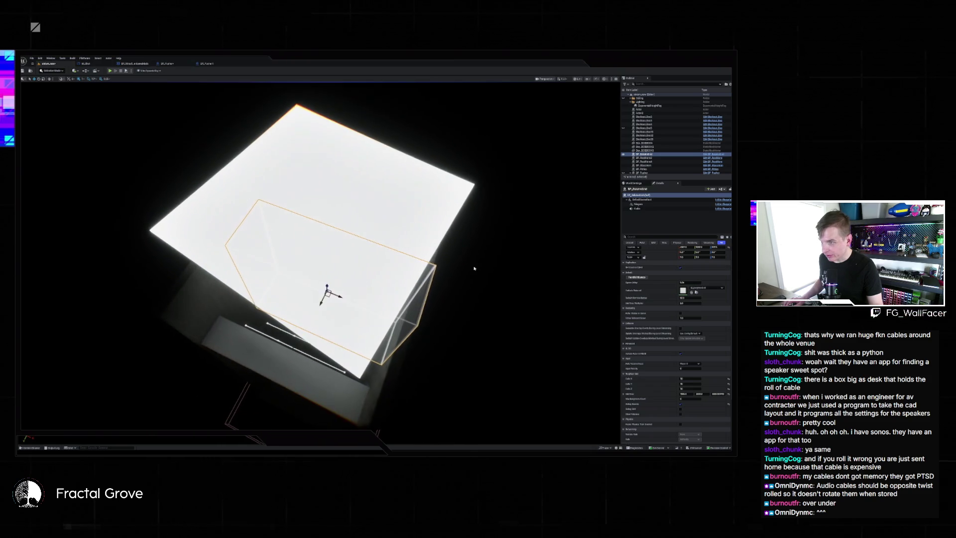
click(426, 203)
key(f)
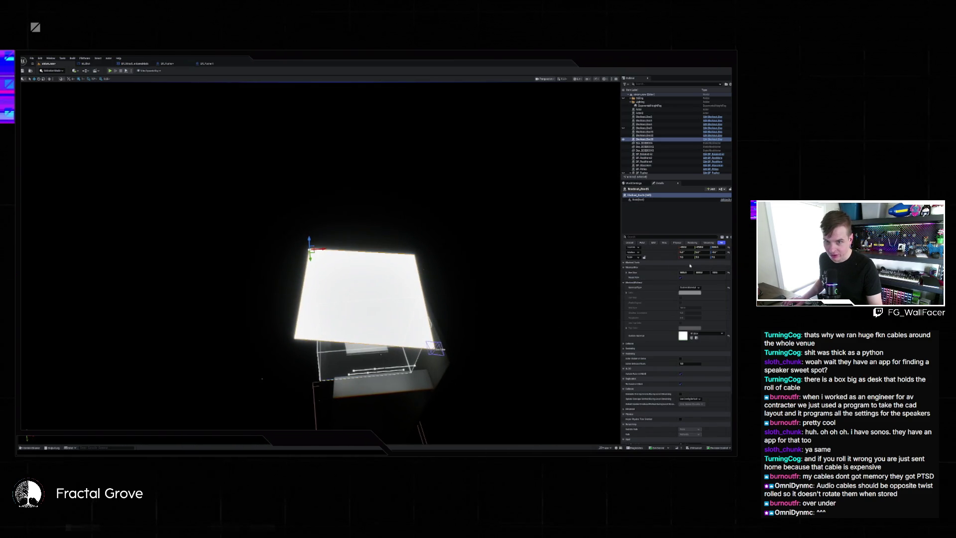
Step: Tilt the white plane via its Rotation value and start Play In Editor
drag(717, 253, 718, 253)
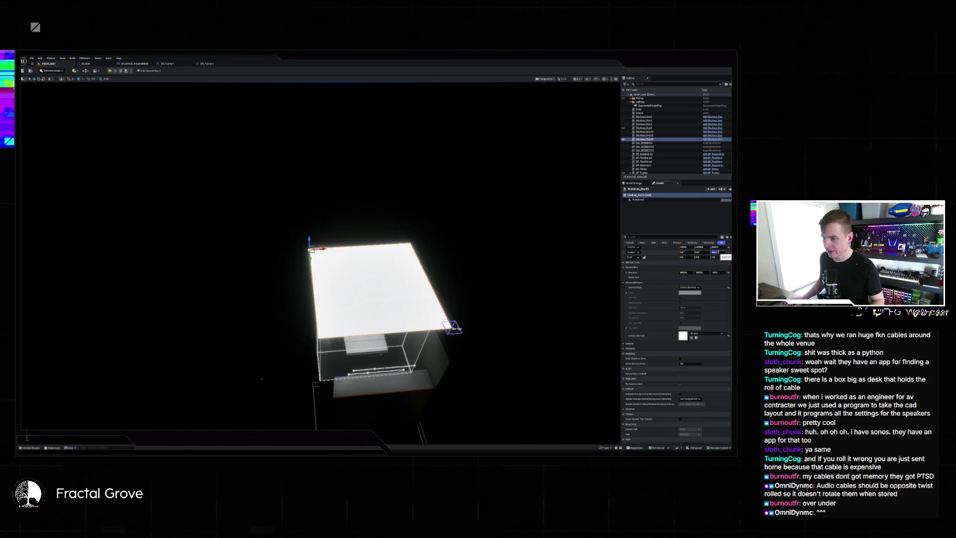
mouse_move(568, 308)
mouse_down()
mouse_move(520, 283)
mouse_move(472, 297)
mouse_up()
click(111, 72)
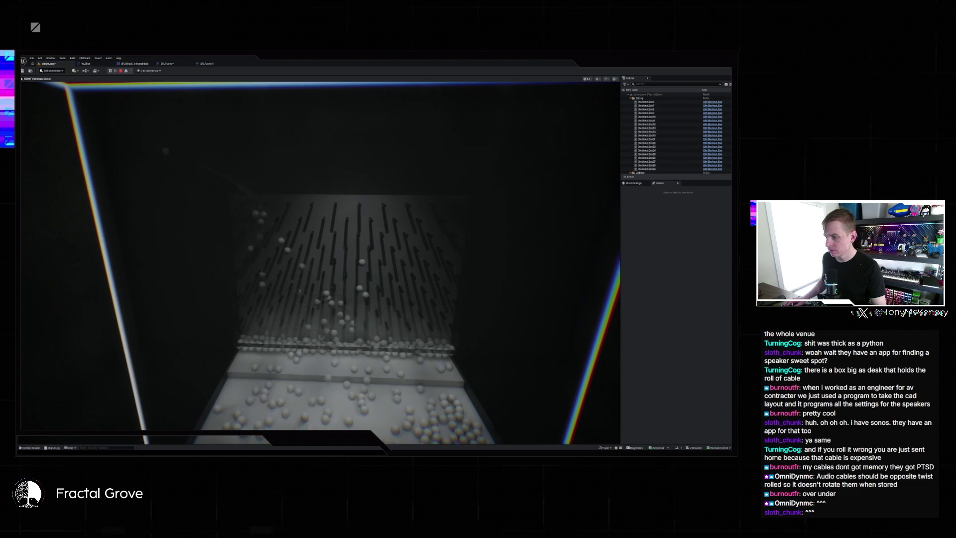
Step: Stop the play session with Esc and close the Message Log
key(Escape)
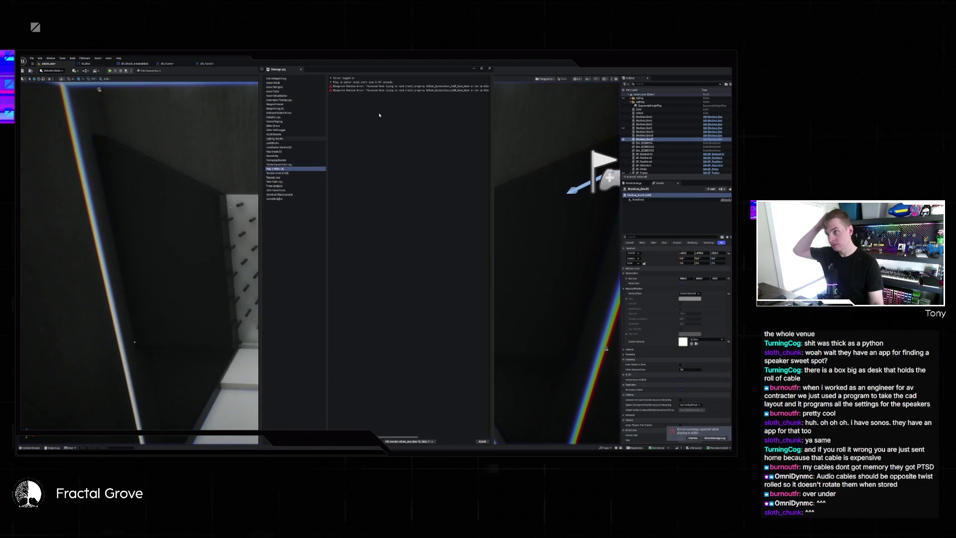
click(489, 68)
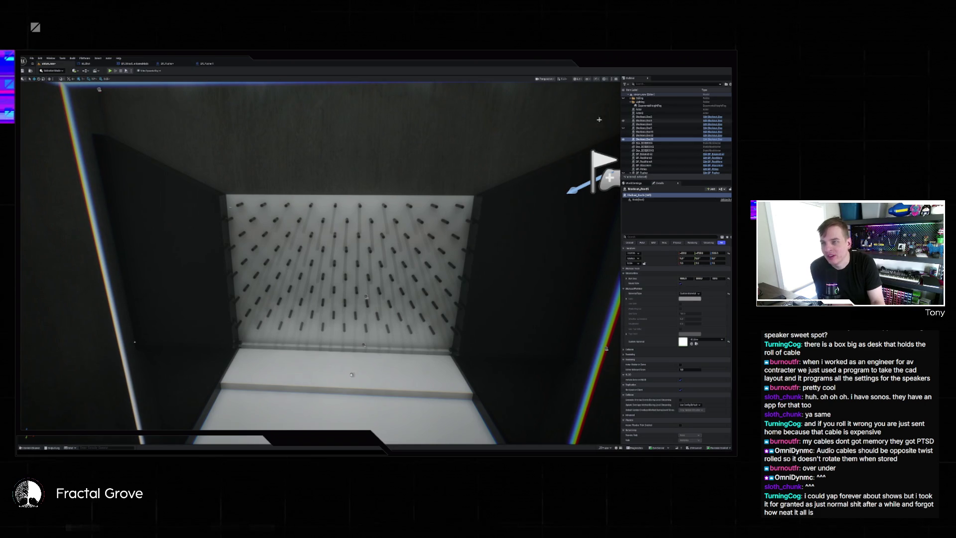
click(645, 154)
key(f)
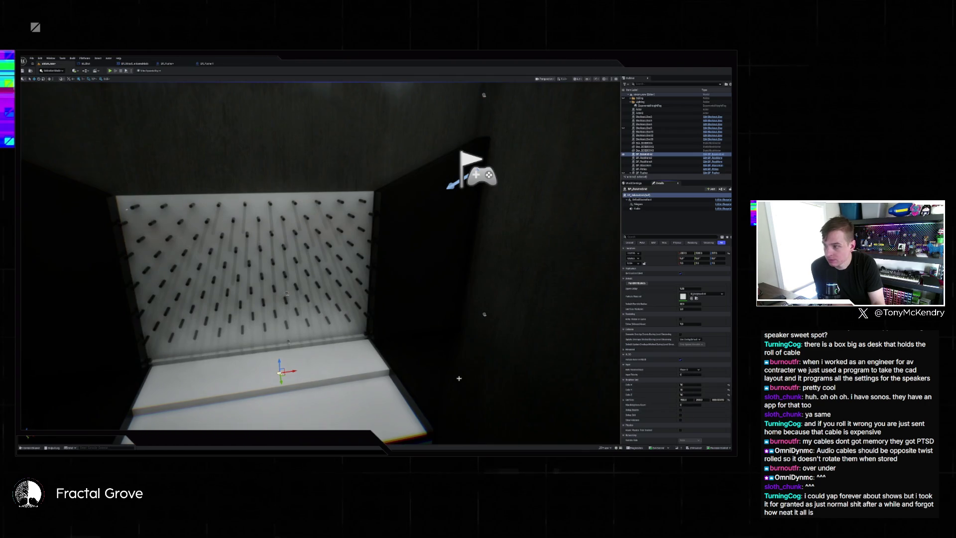
mouse_move(319, 249)
mouse_down()
mouse_move(318, 210)
mouse_move(318, 259)
mouse_up()
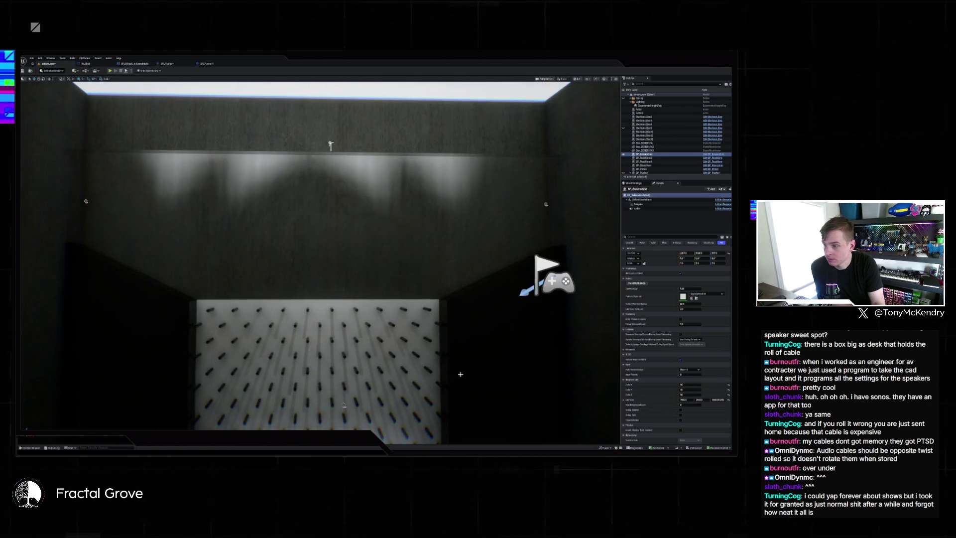
drag(488, 309, 488, 333)
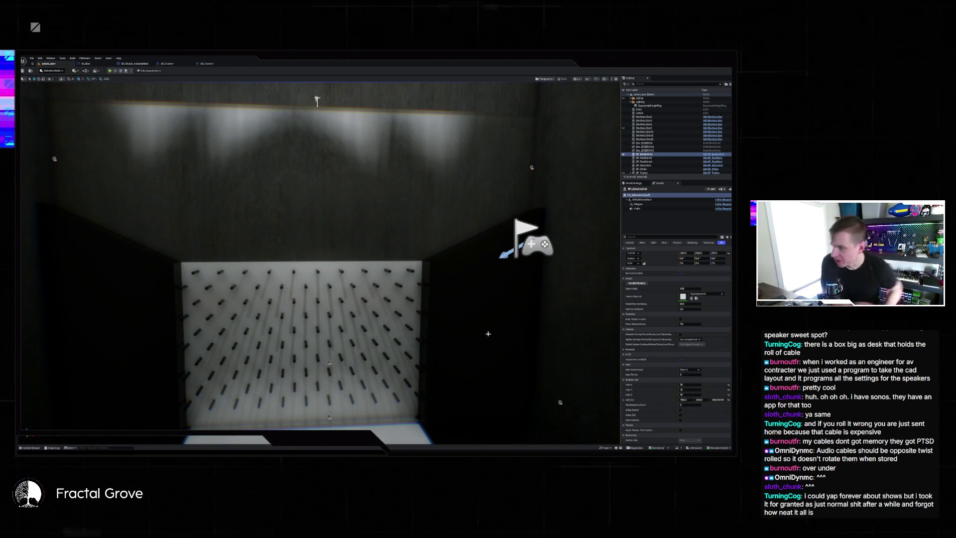
Step: Open the LED-wall level without saving the current one and play it with Alt+P
click(32, 58)
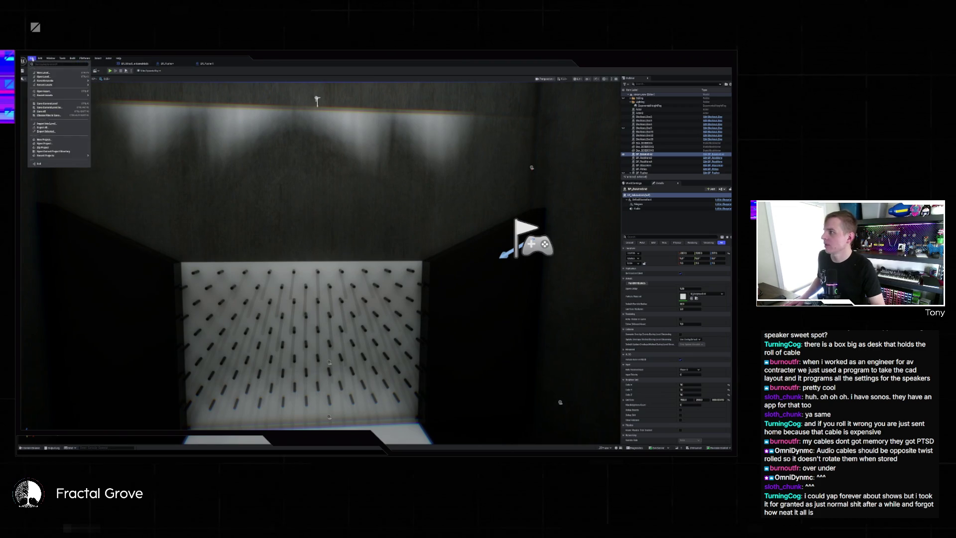
click(122, 91)
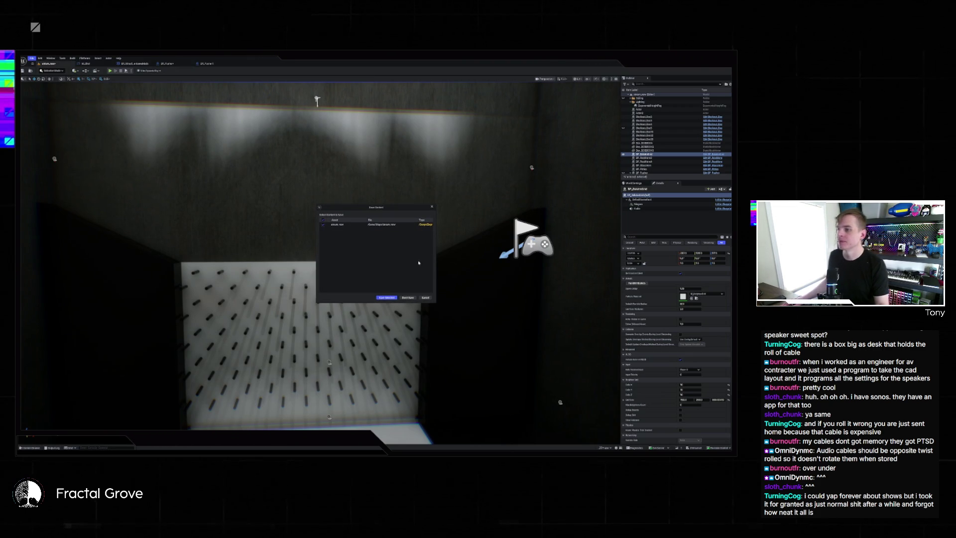
click(392, 297)
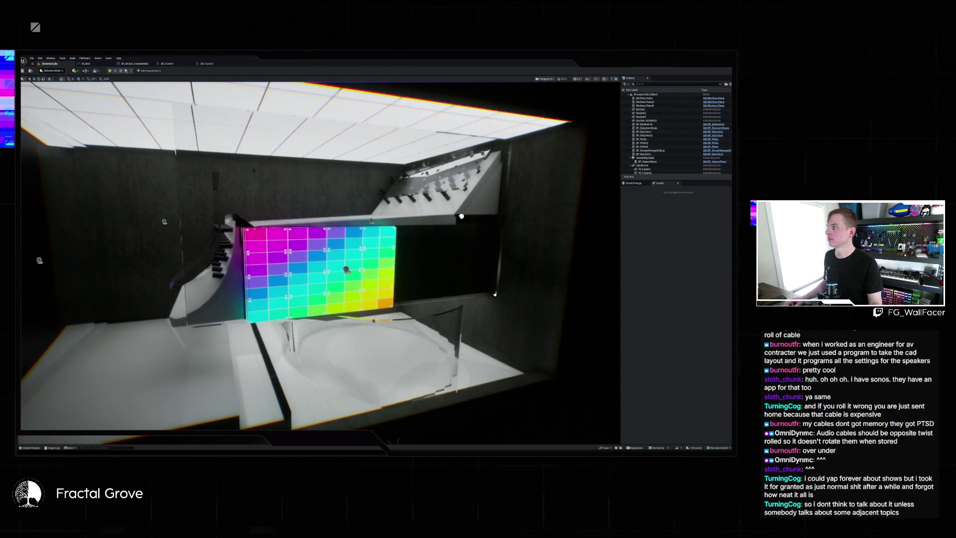
key(alt+p)
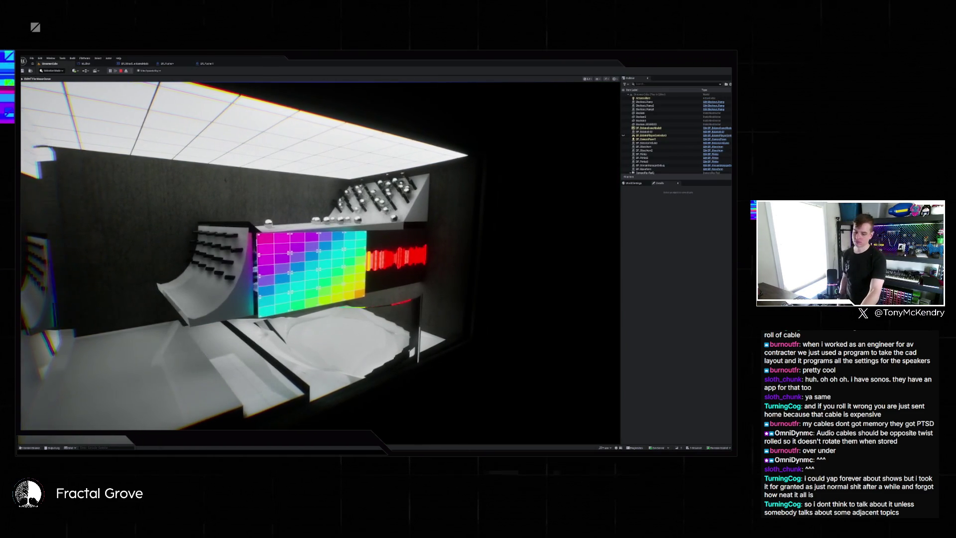
Step: Expand the play view to fill the window with F11
key(F11)
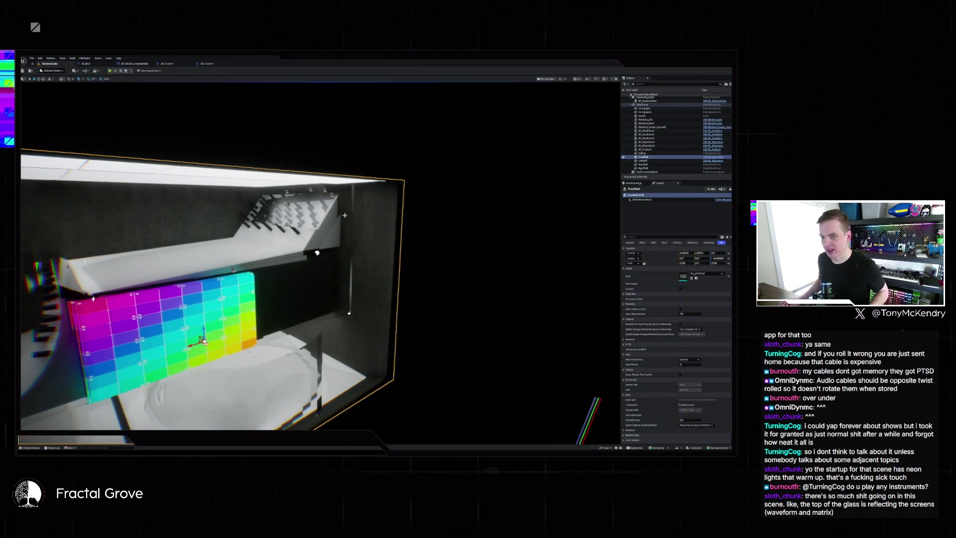
Step: Fly around the colourful wall box, then open BP_GlassItem's Construction Script
click(713, 159)
click(50, 63)
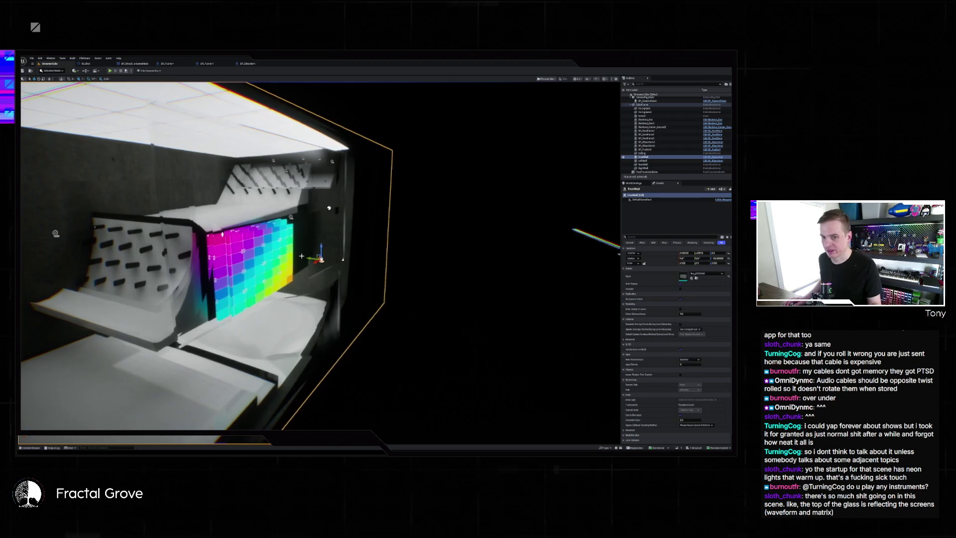
key(f)
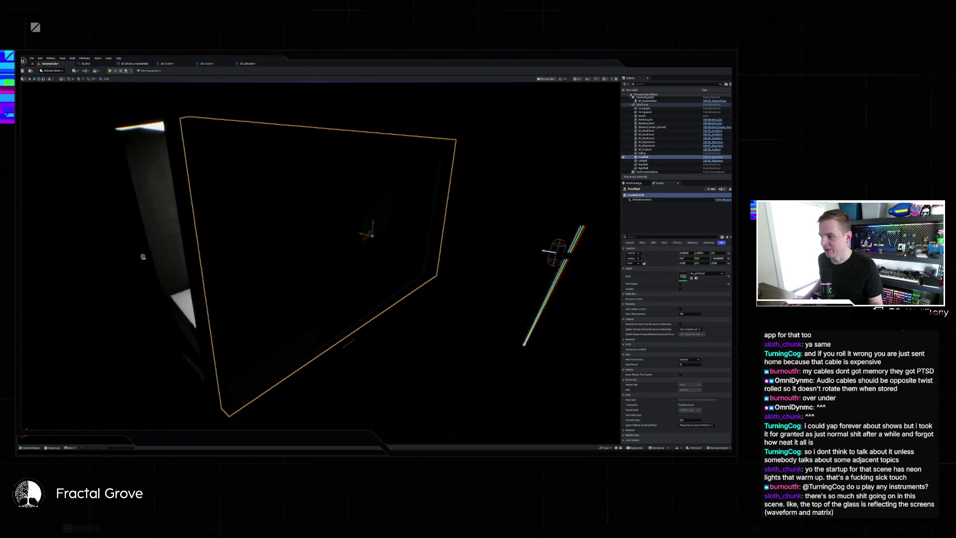
key(w)
key(s)
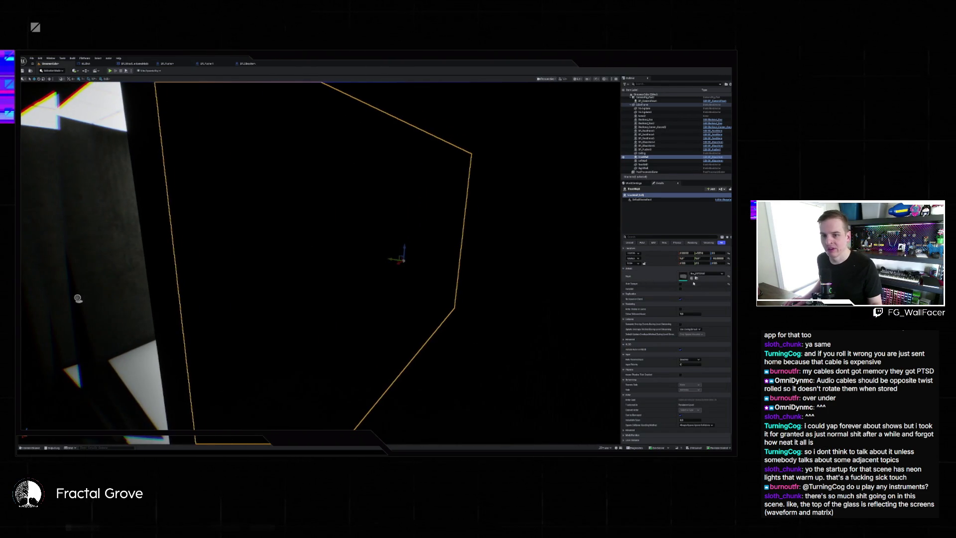
key(w)
key(w)
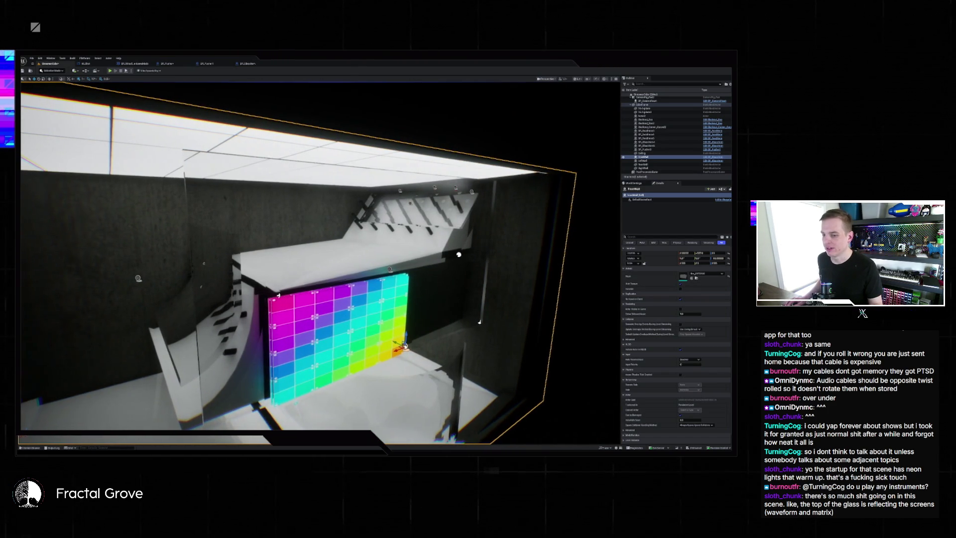
key(d)
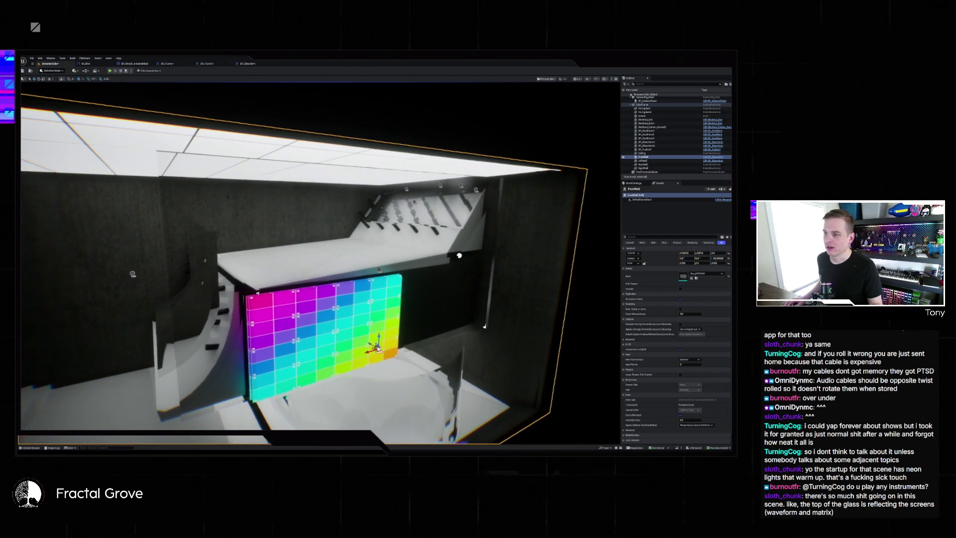
key(a)
key(a)
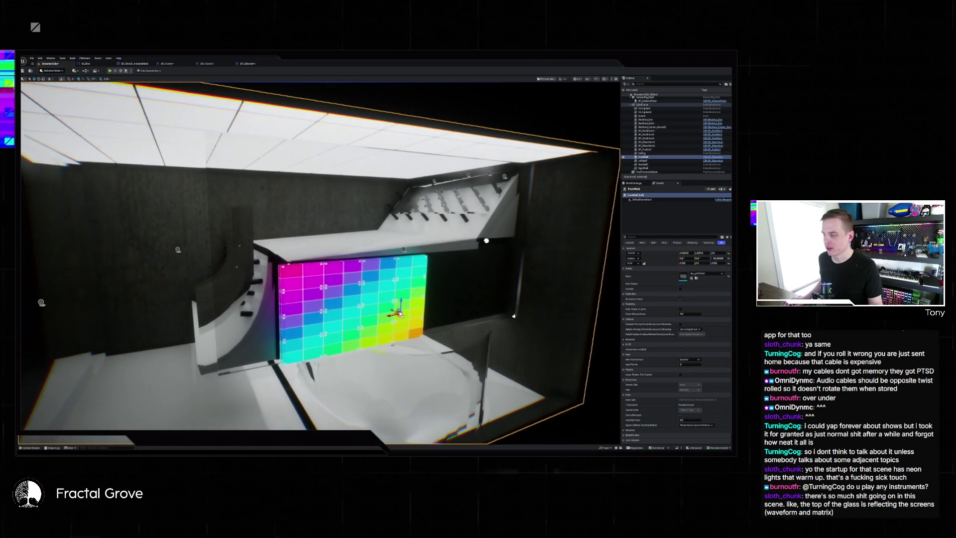
key(a)
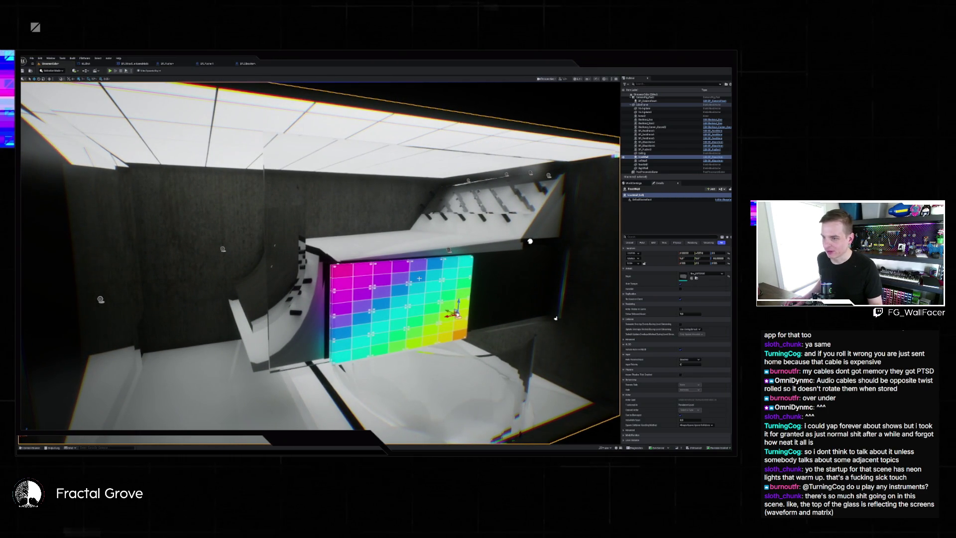
scroll(493, 288, down, 5)
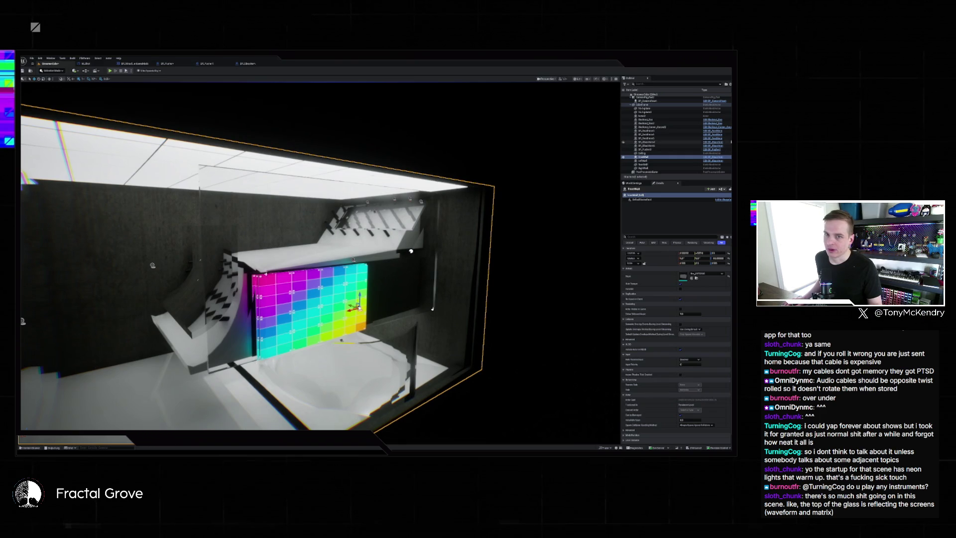
click(716, 160)
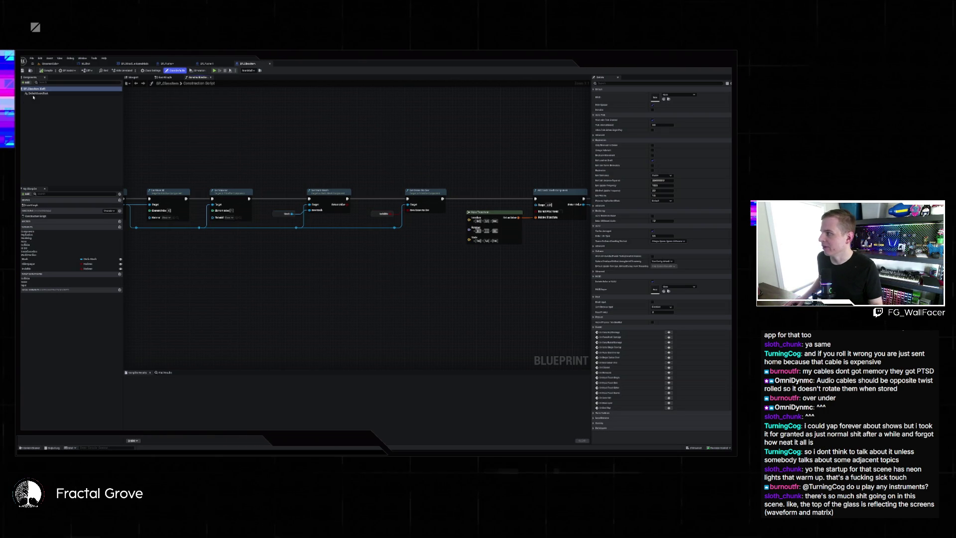
Step: Return to the LED-wall room level, toggle the wall box setting off and back on, and play it
click(45, 63)
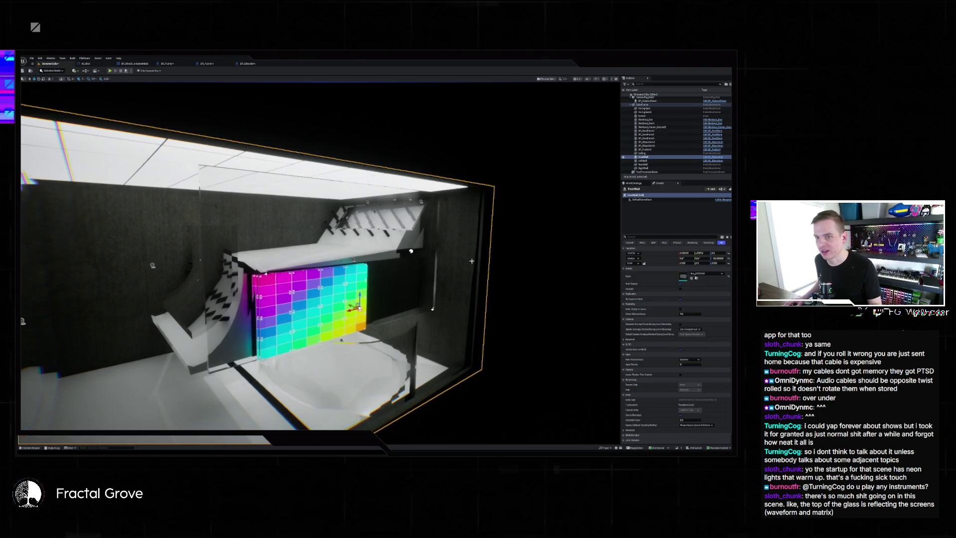
click(680, 285)
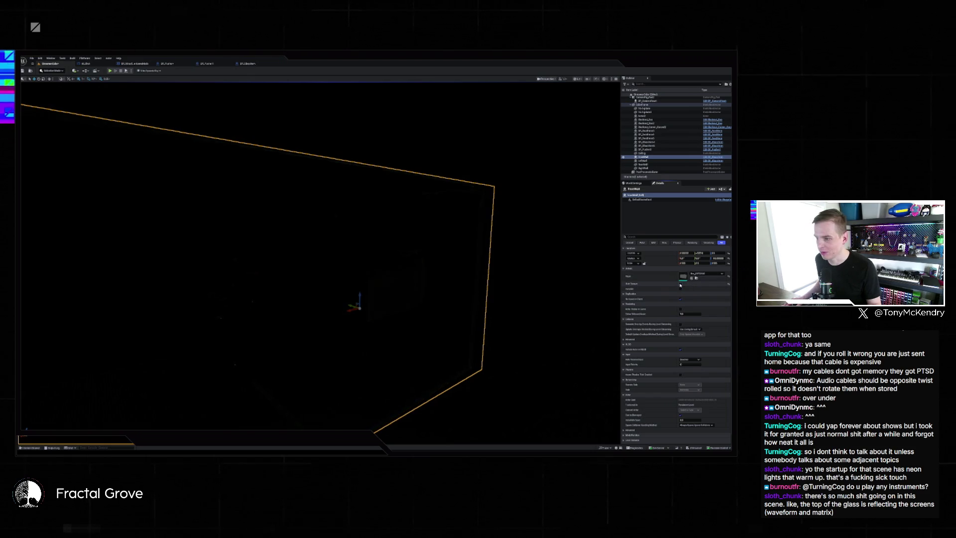
click(681, 285)
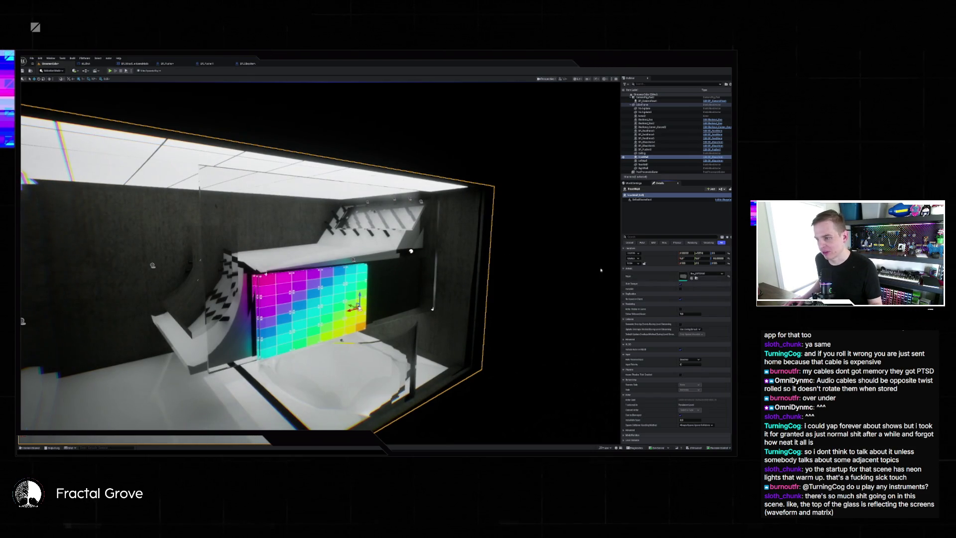
drag(601, 270, 577, 271)
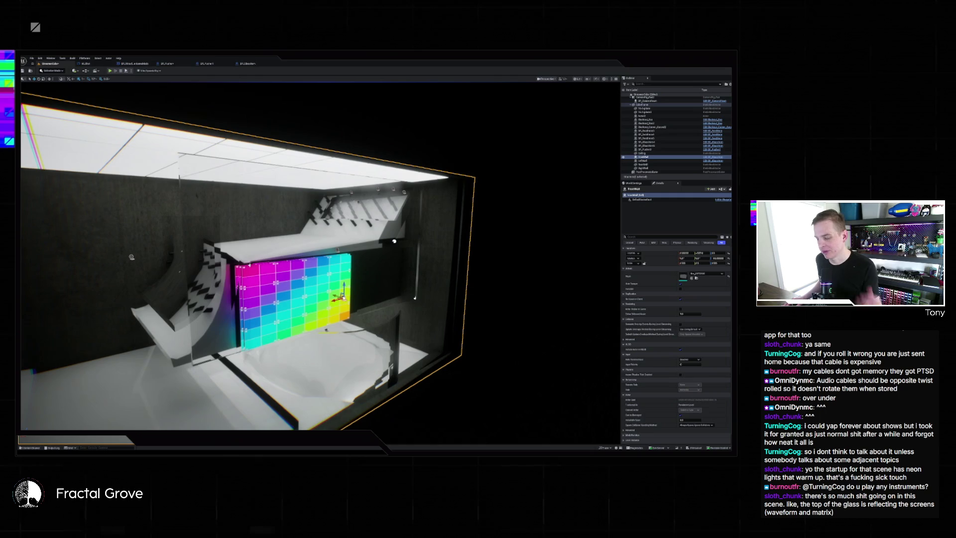
click(110, 71)
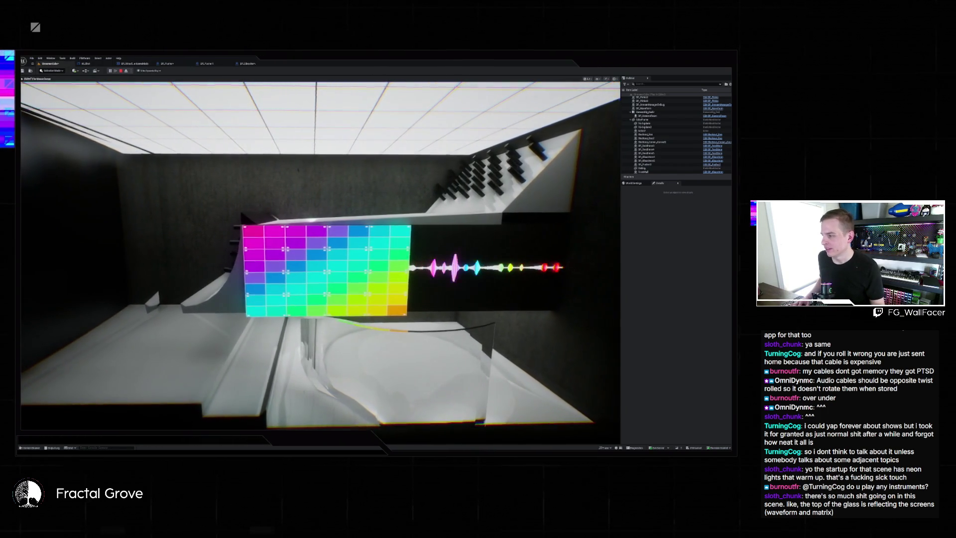
Step: Stop play, inspect the actor on the colour screen wall, then replay and stop the room level
key(Escape)
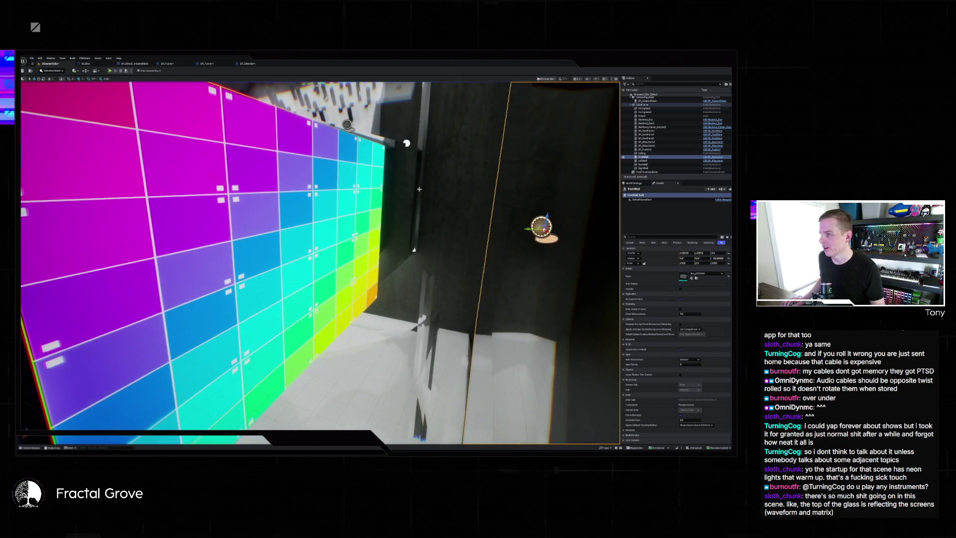
click(307, 212)
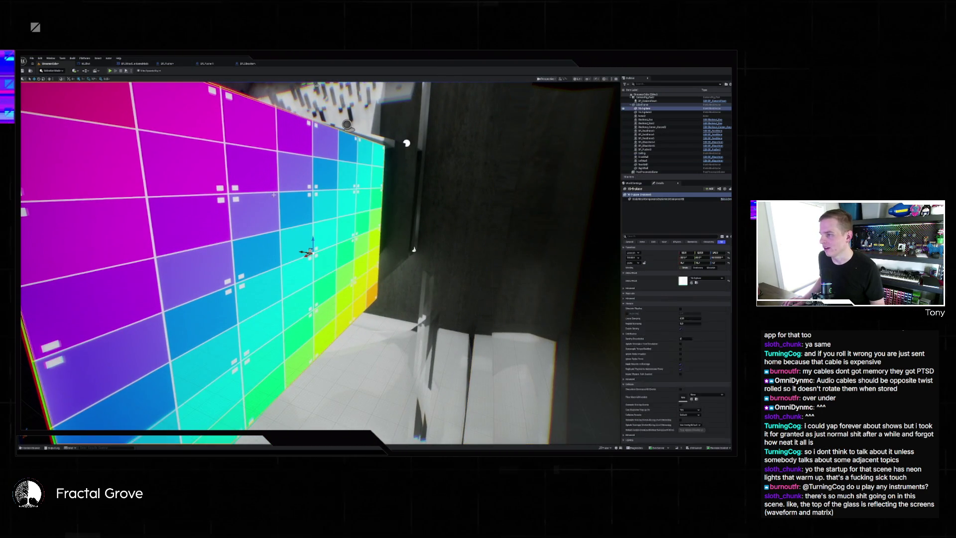
key(Escape)
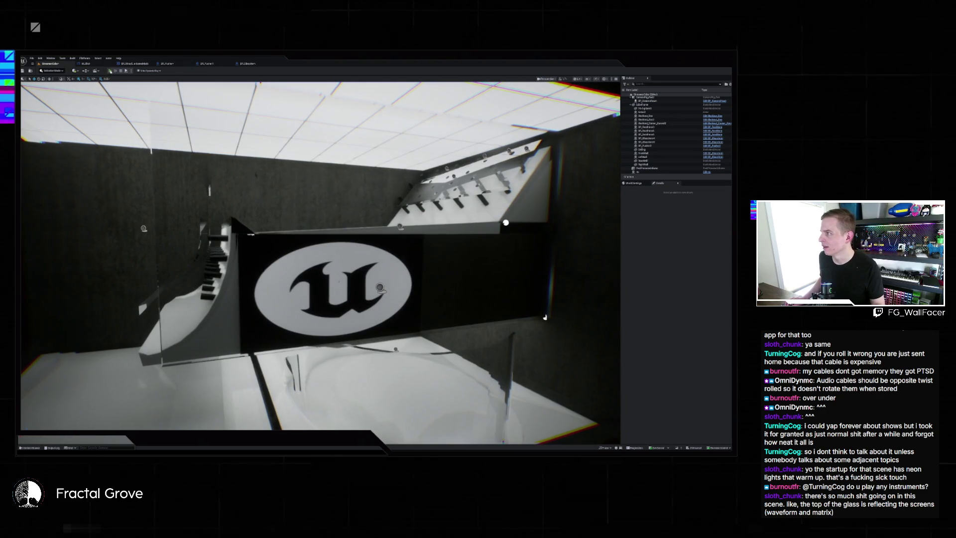
key(alt+p)
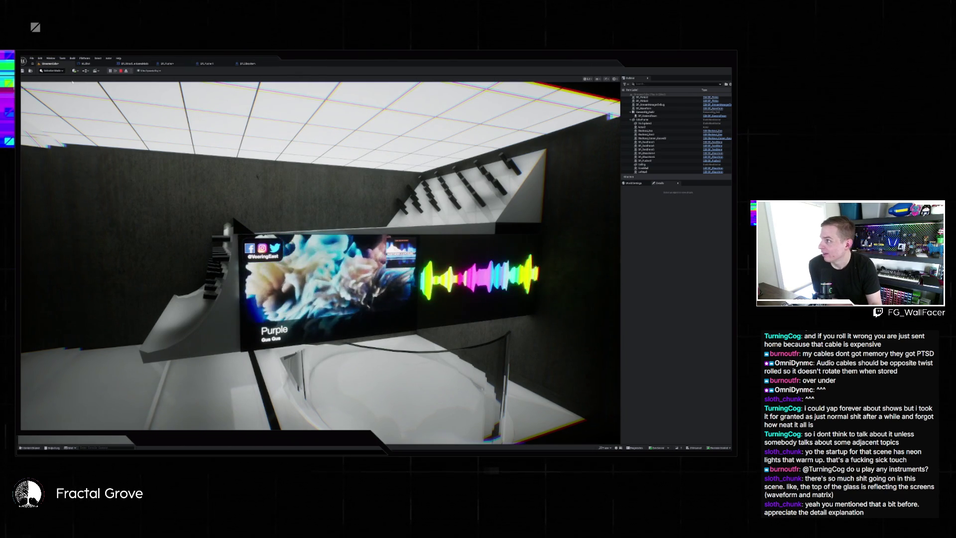
key(Escape)
Step: Load the chat display level from Recent Levels without saving StreamerCube, and play it
click(31, 58)
mouse_move(53, 85)
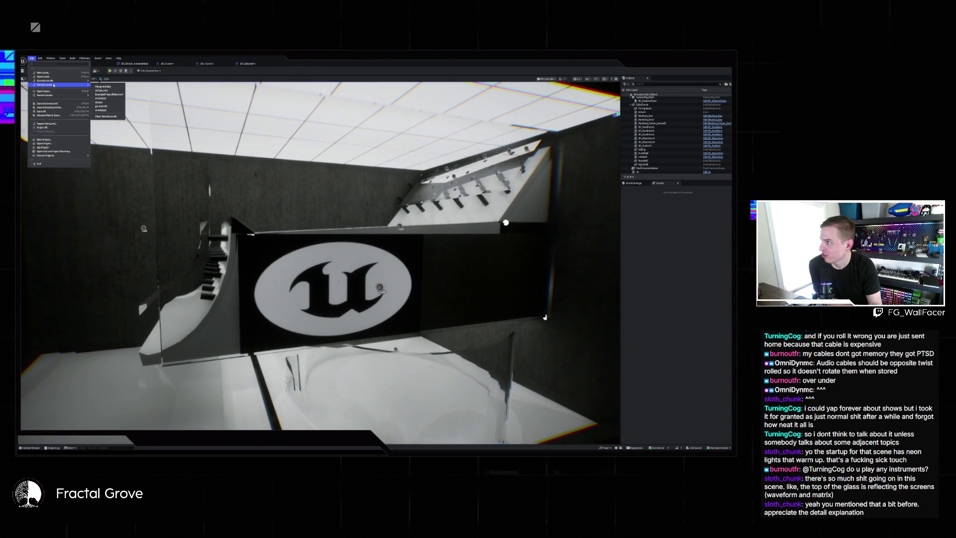
click(100, 102)
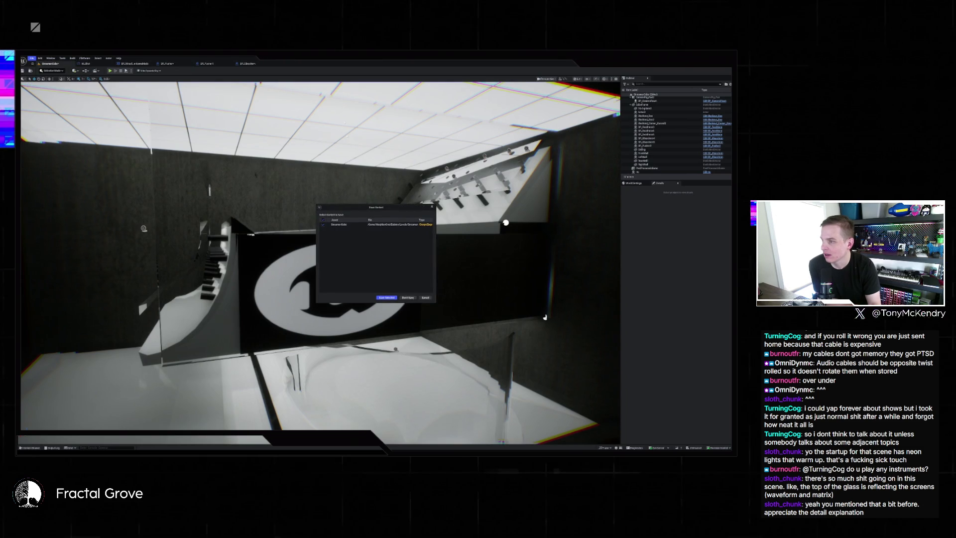
click(408, 298)
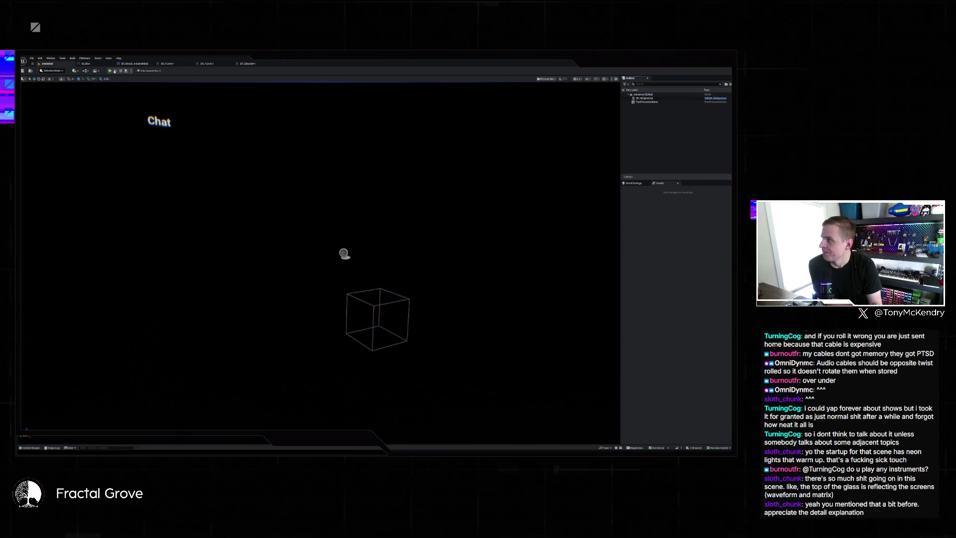
click(111, 70)
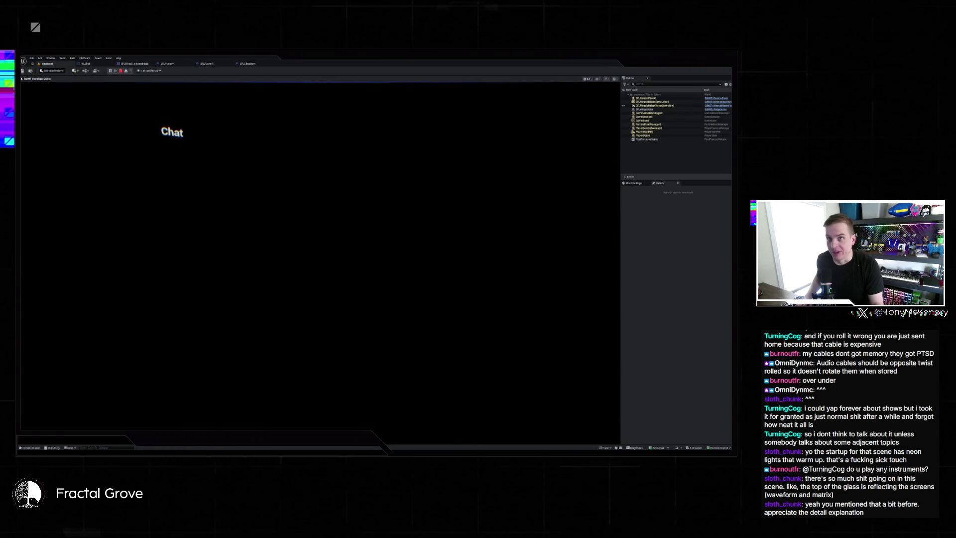
Step: Let the chat level collect live messages, then bring the 7TV browser window forward
key(super)
key(super)
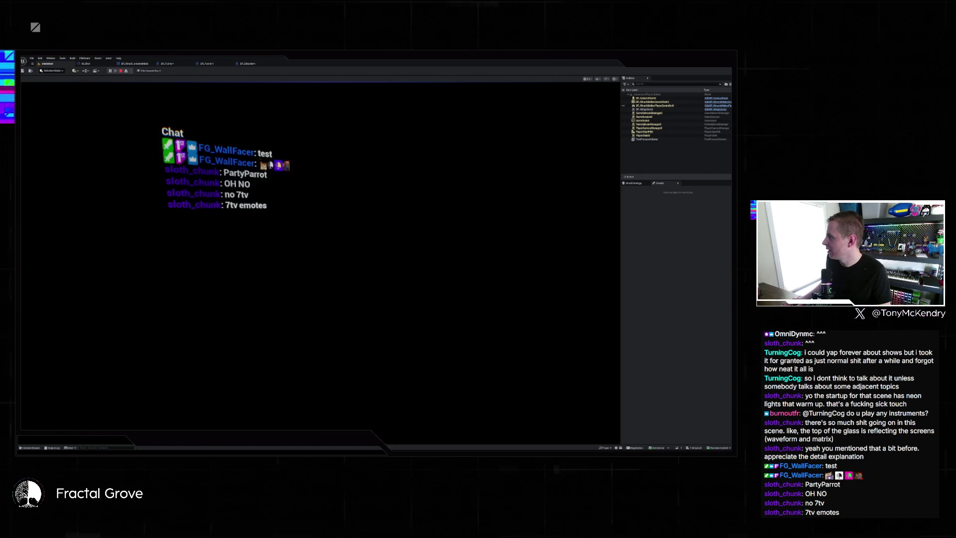
key(alt+Tab)
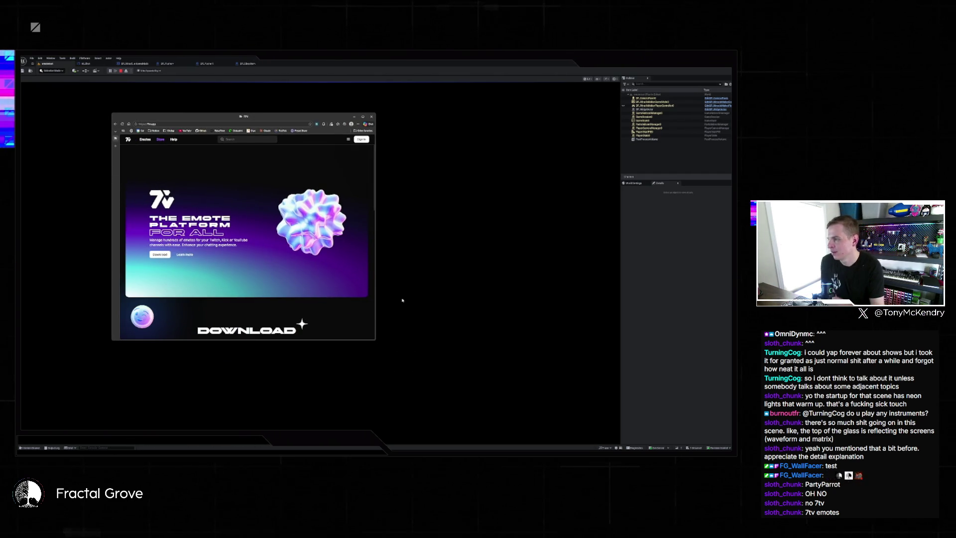
Step: Enlarge the 7TV browser window, browse the homepage, and open the Help Center
drag(375, 341, 520, 388)
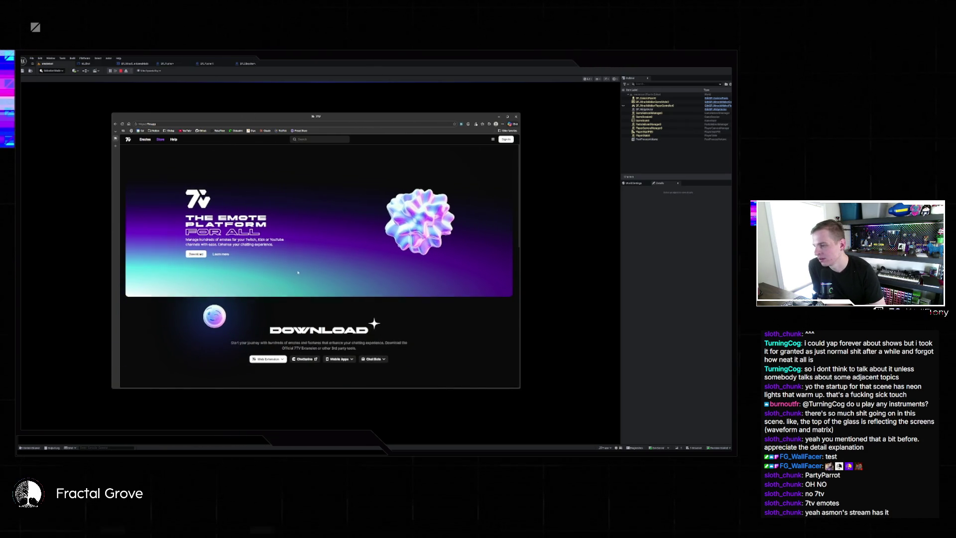
scroll(261, 268, down, 3)
scroll(261, 265, down, 3)
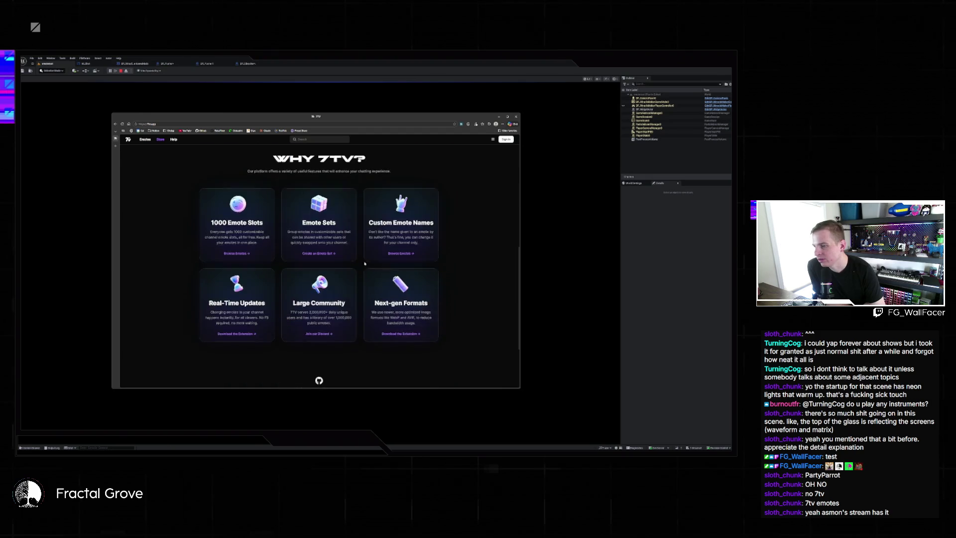
scroll(383, 275, up, 8)
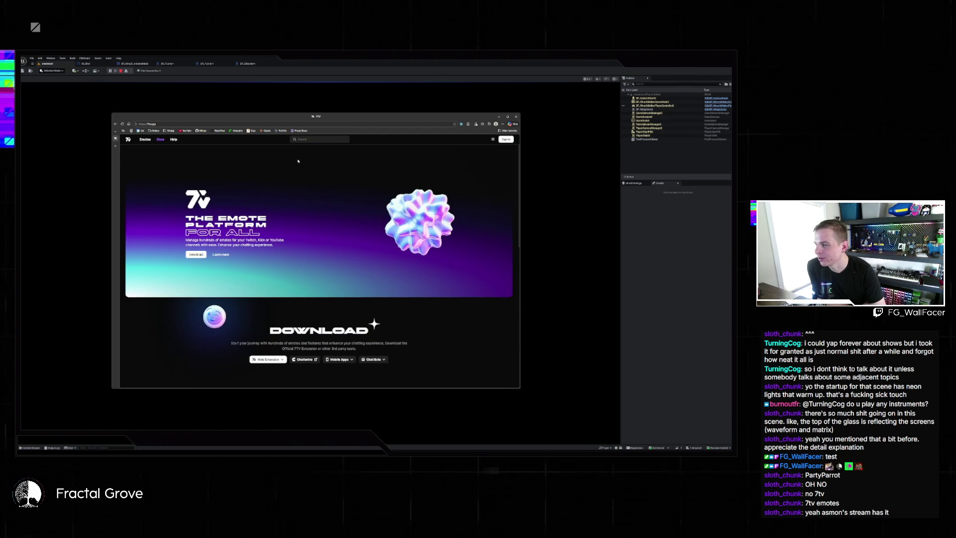
scroll(293, 204, down, 5)
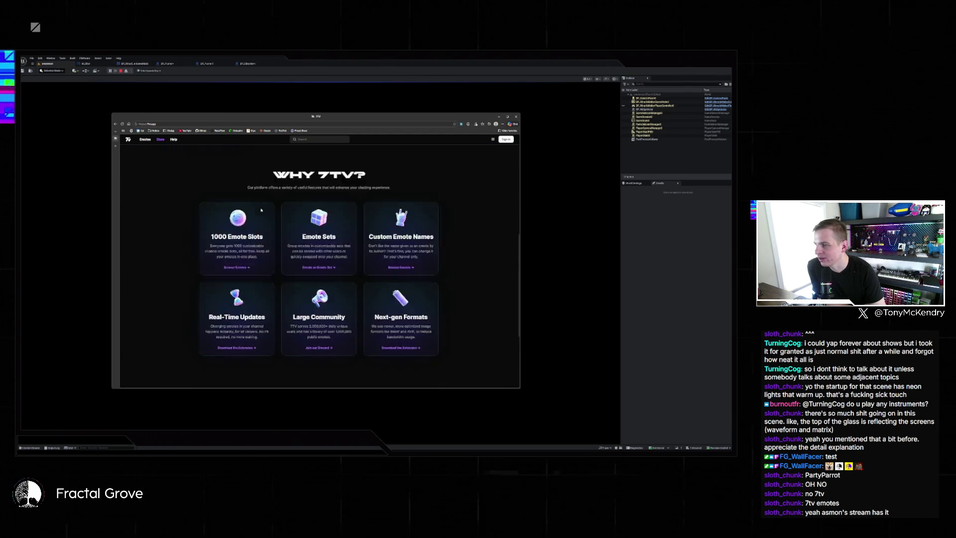
scroll(232, 197, up, 2)
scroll(231, 197, down, 1)
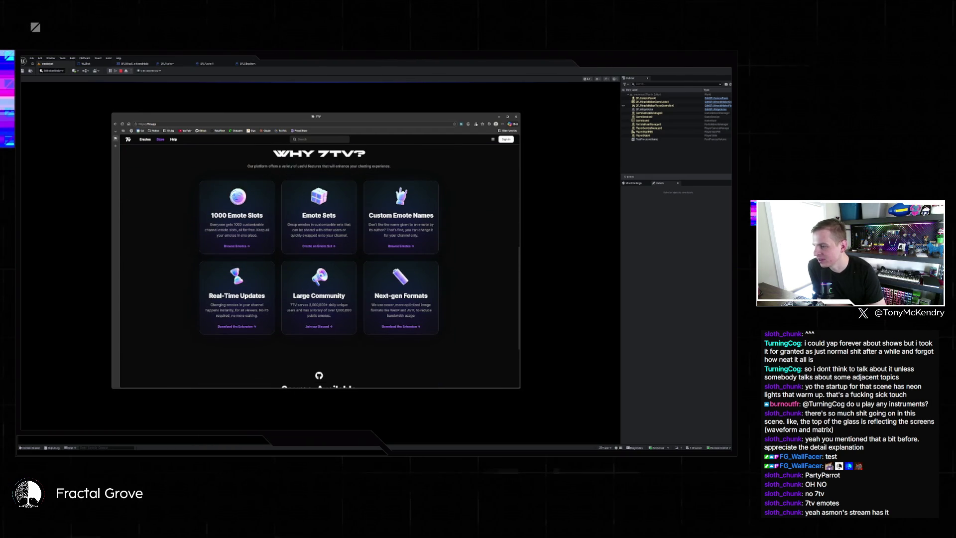
scroll(318, 264, down, 3)
scroll(318, 264, up, 7)
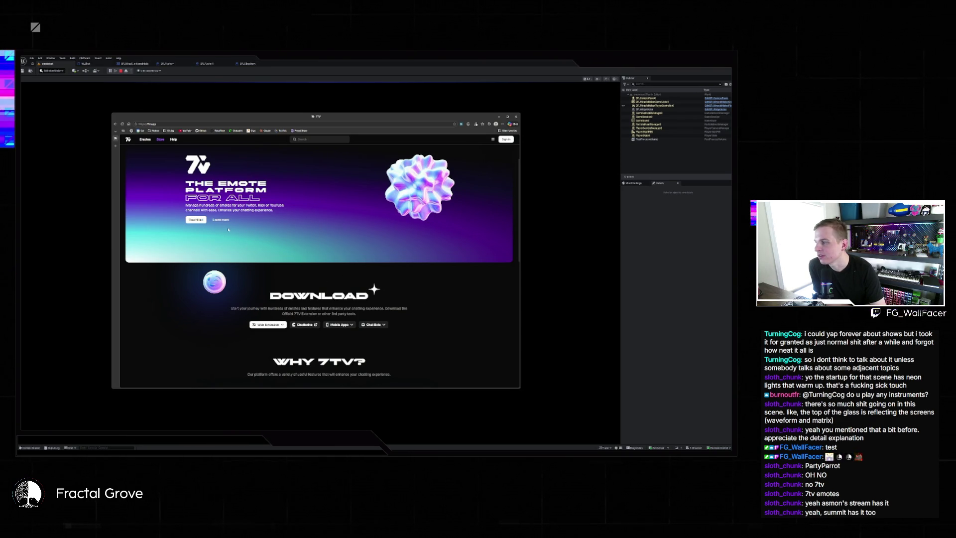
scroll(150, 144, up, 1)
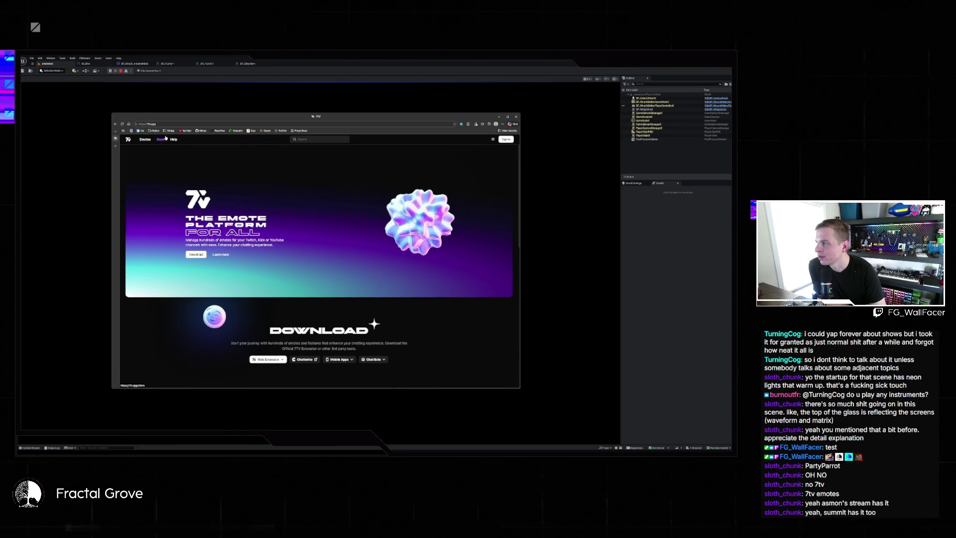
click(173, 138)
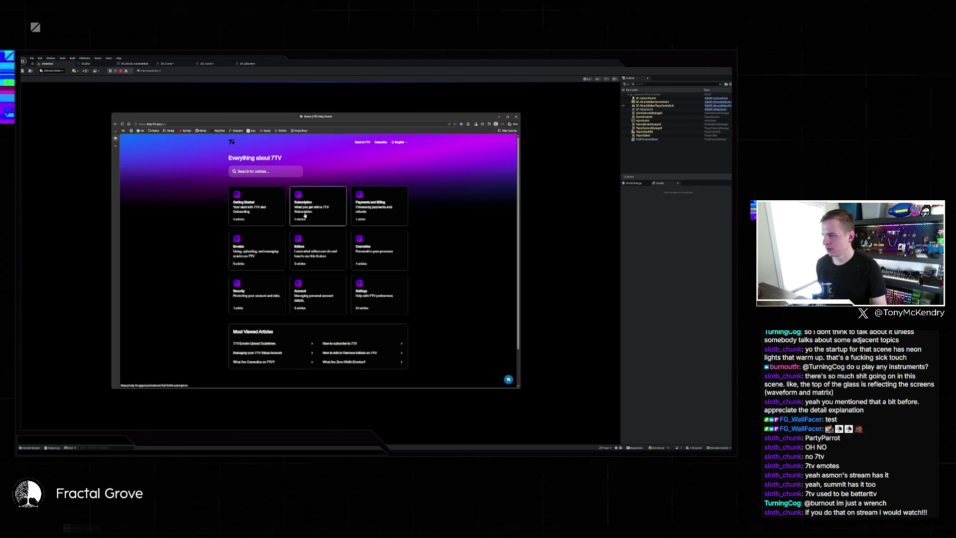
Step: Read the Subscription article on what a 7TV subscription includes, then close the browser window
click(305, 215)
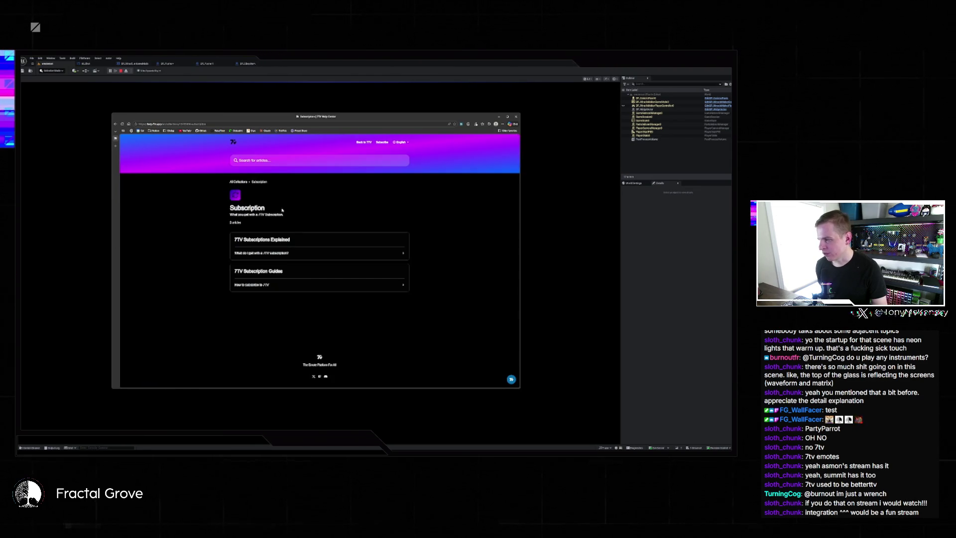
click(306, 257)
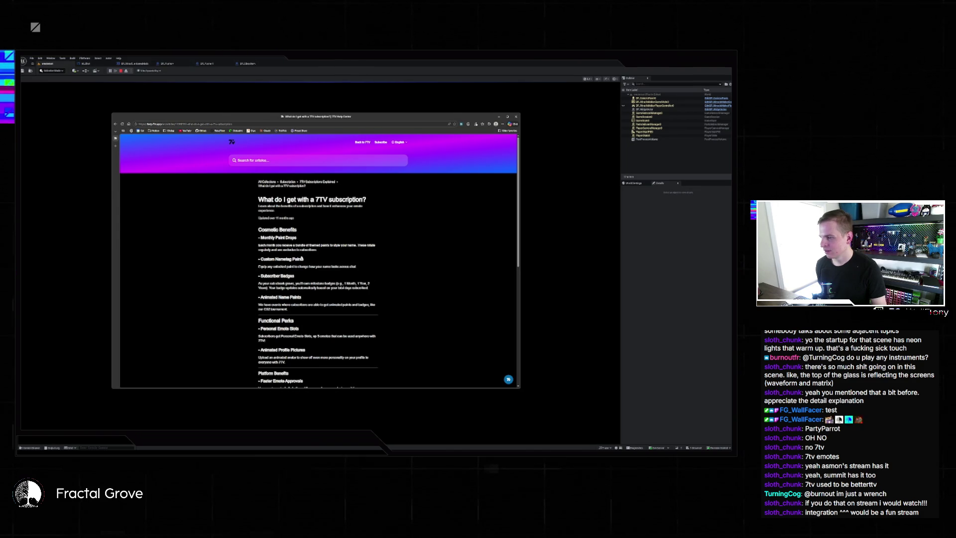
scroll(301, 258, down, 3)
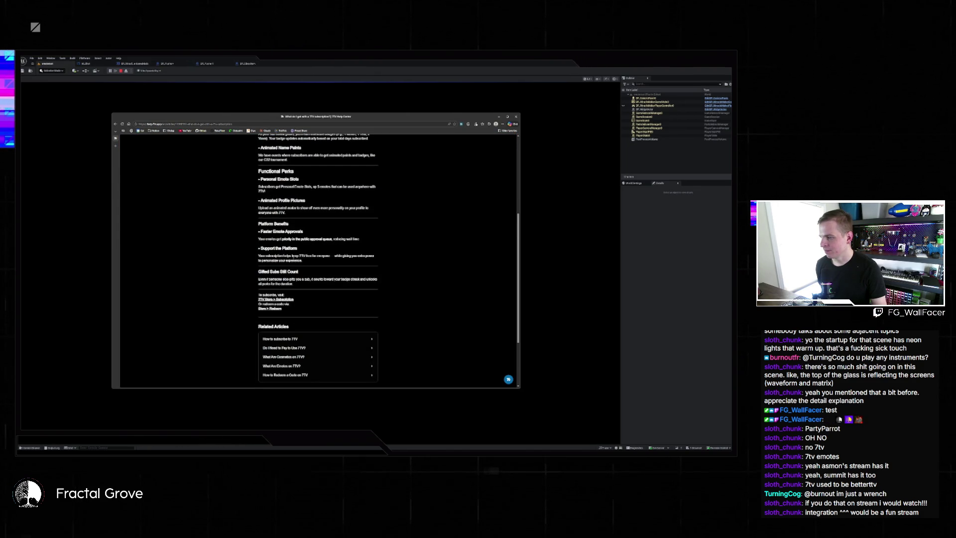
key(alt+Left)
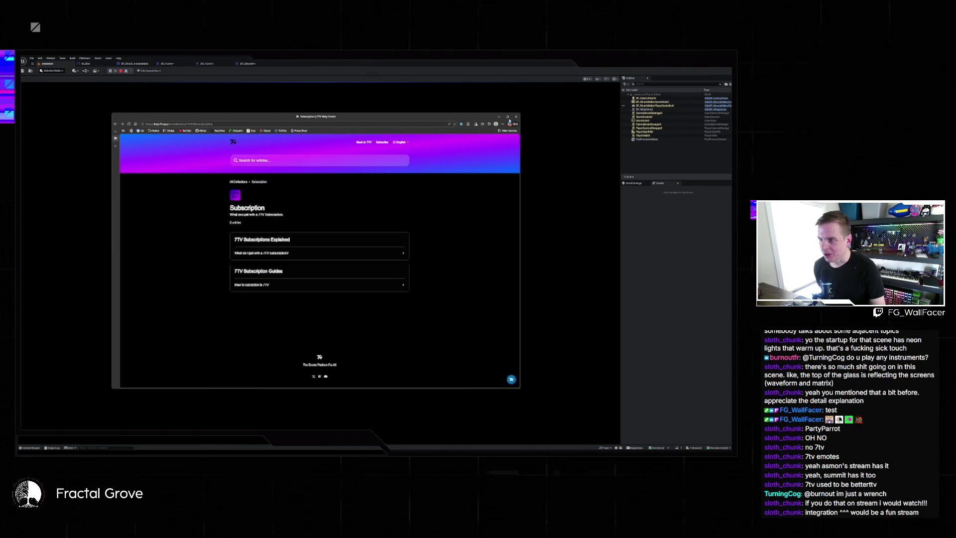
click(516, 116)
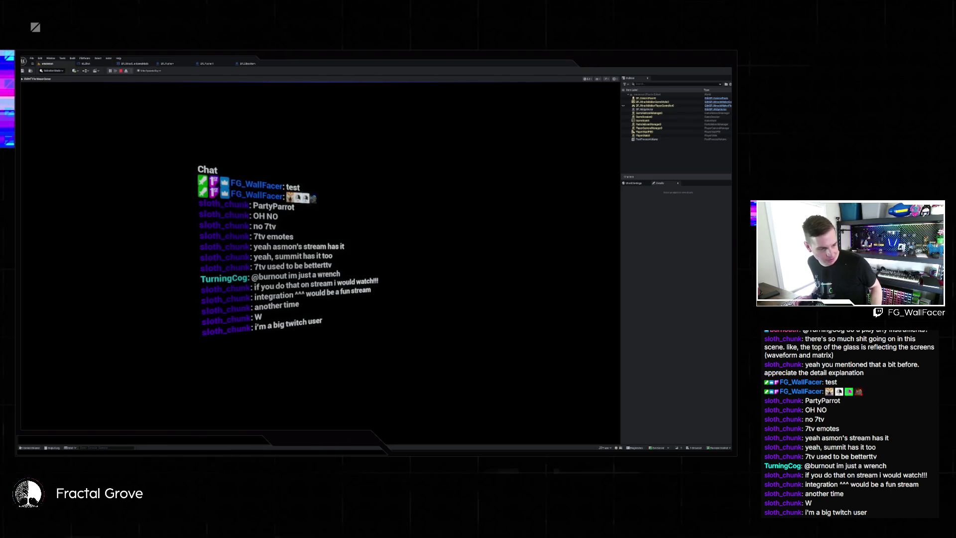
Step: Stop the chat level and play the LED-wall room level again
key(Escape)
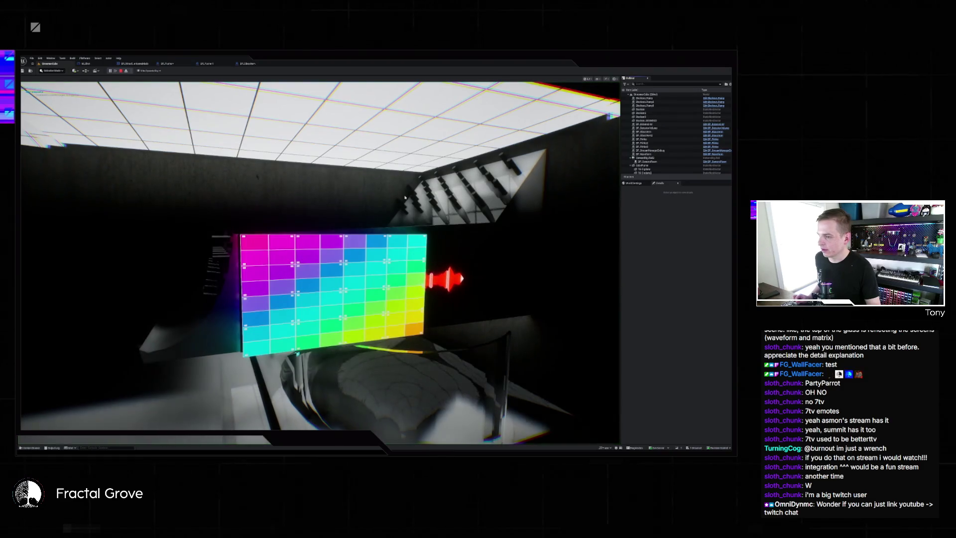
key(alt+p)
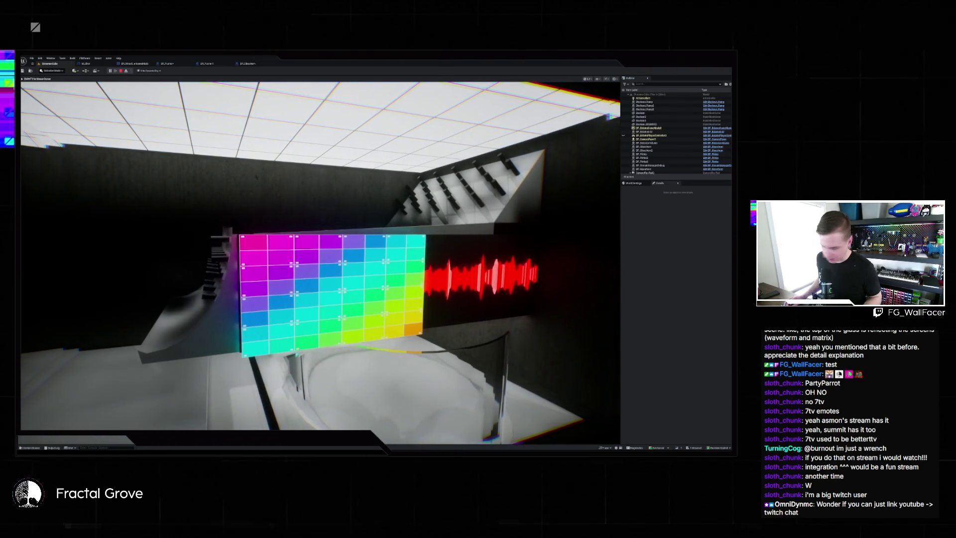
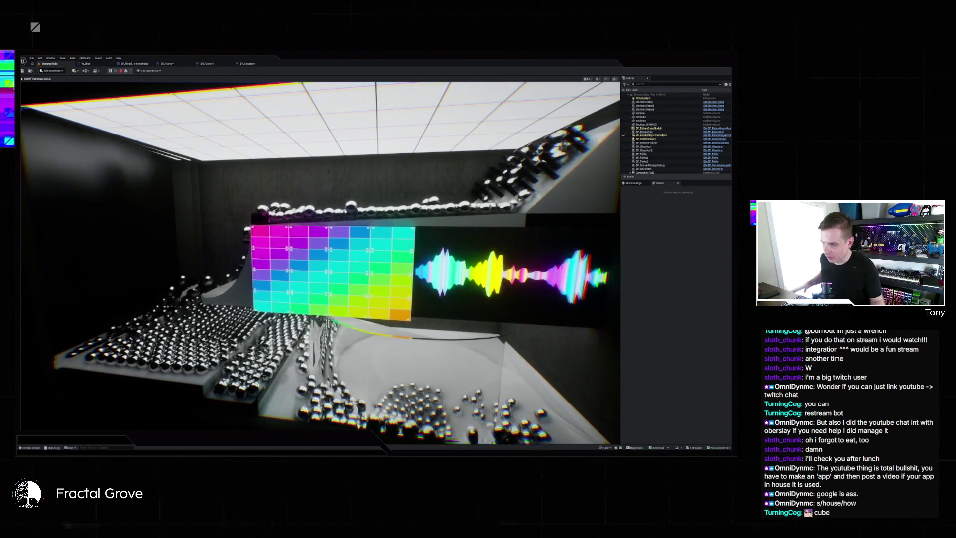
Step: Play-test the ball-run level in the full-window viewport, then restore the editor panels
key(F11)
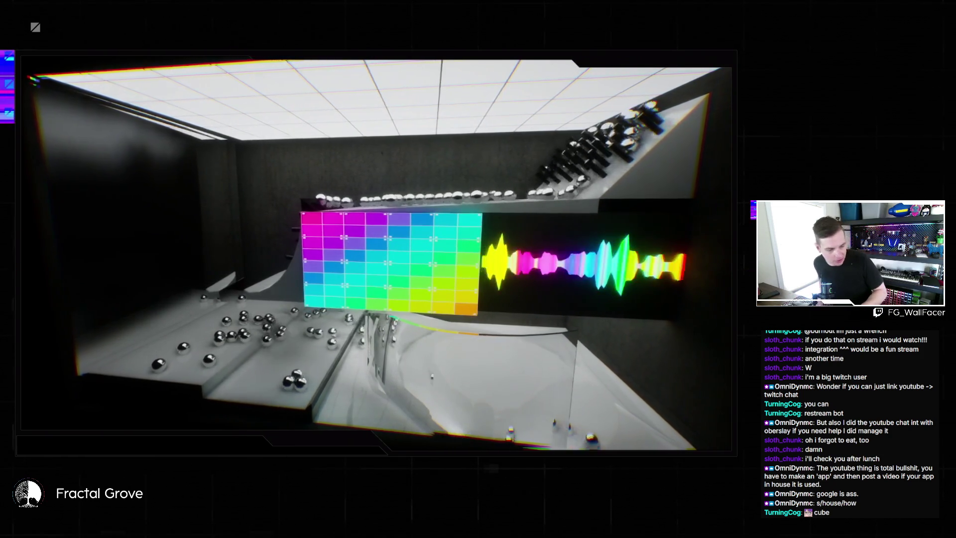
key(alt+p)
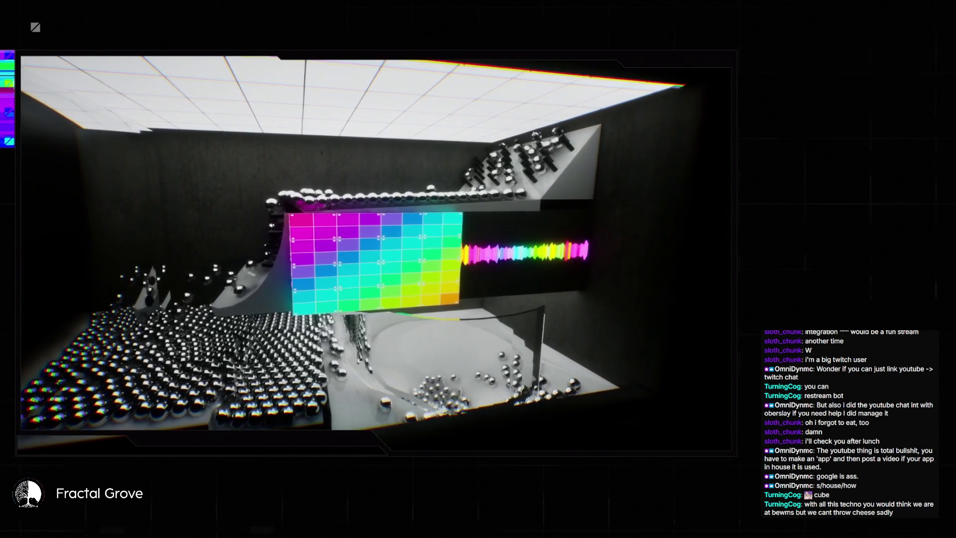
key(F11)
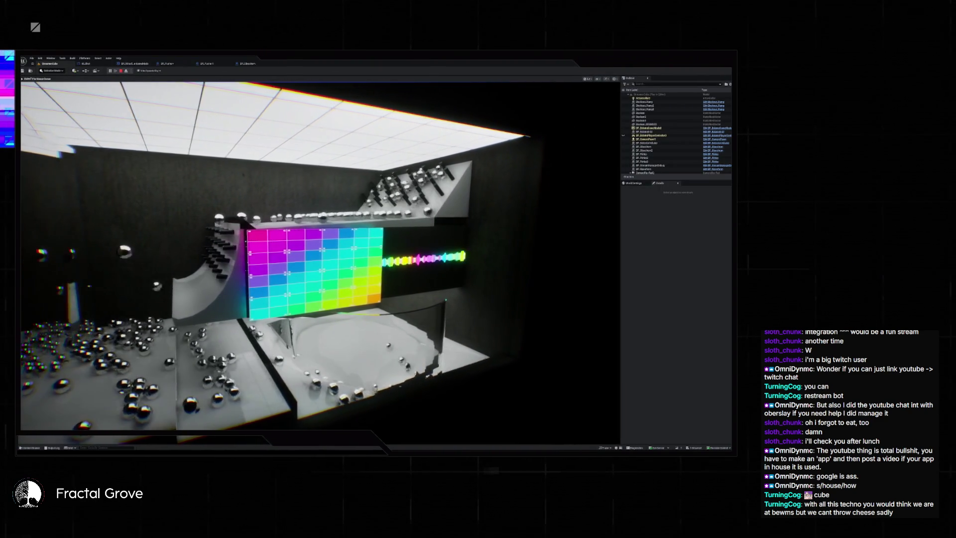
Step: Stop the play session and load the pegboard level from the recent levels list
key(Escape)
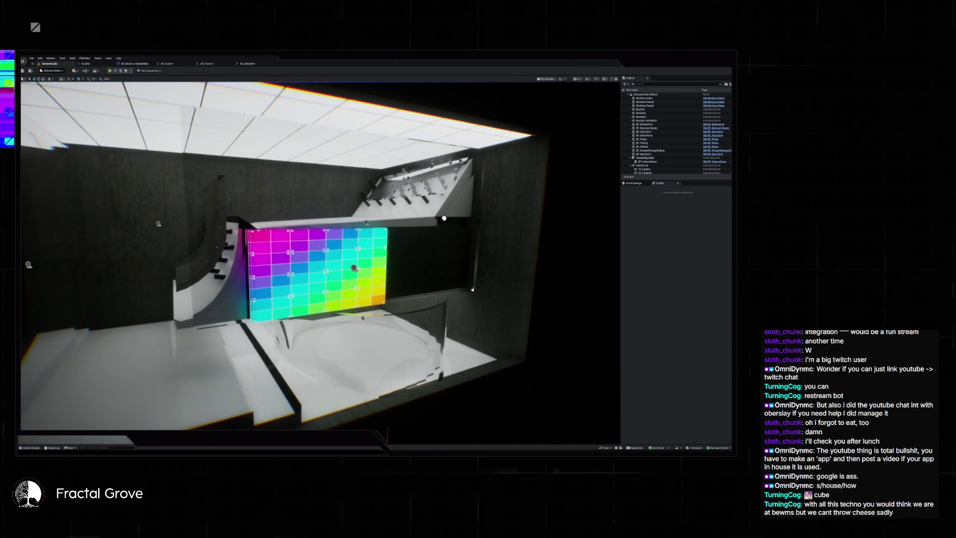
click(32, 58)
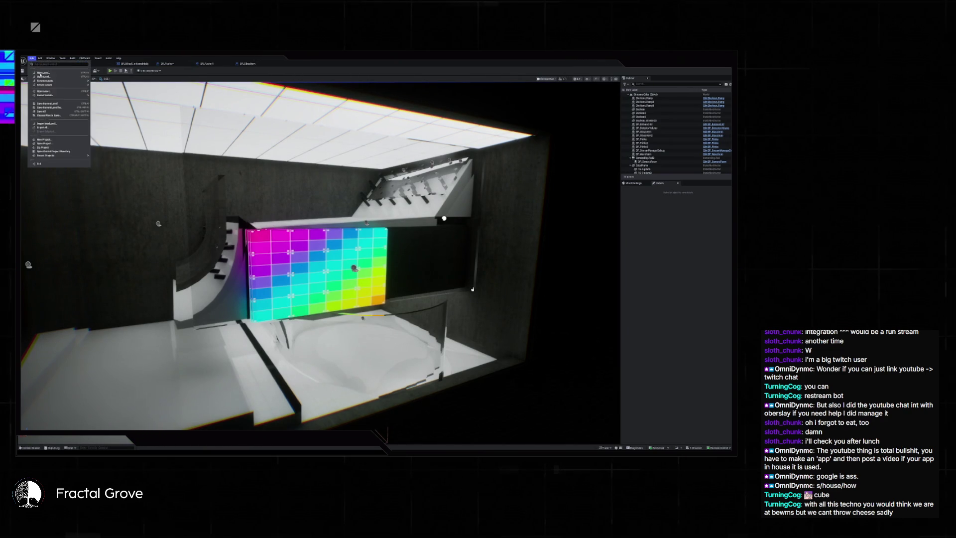
mouse_move(60, 85)
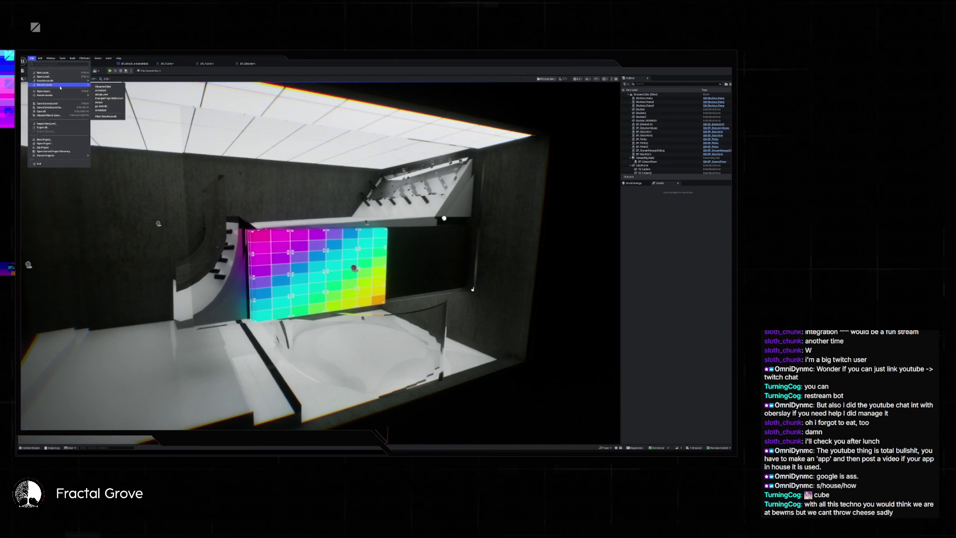
click(118, 91)
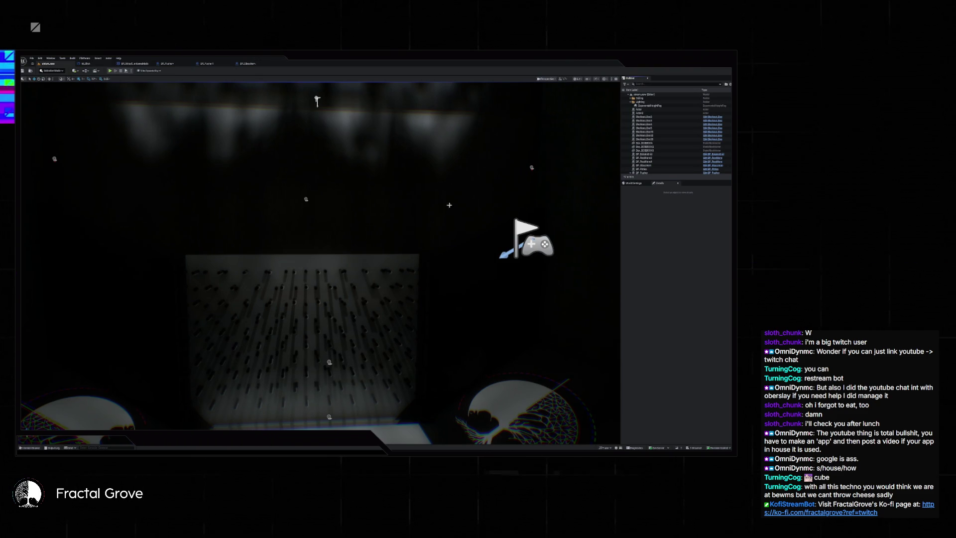
Step: Frame BP_Pusher from the Outliner, inspect the left platform, and open its Blueprint
click(630, 173)
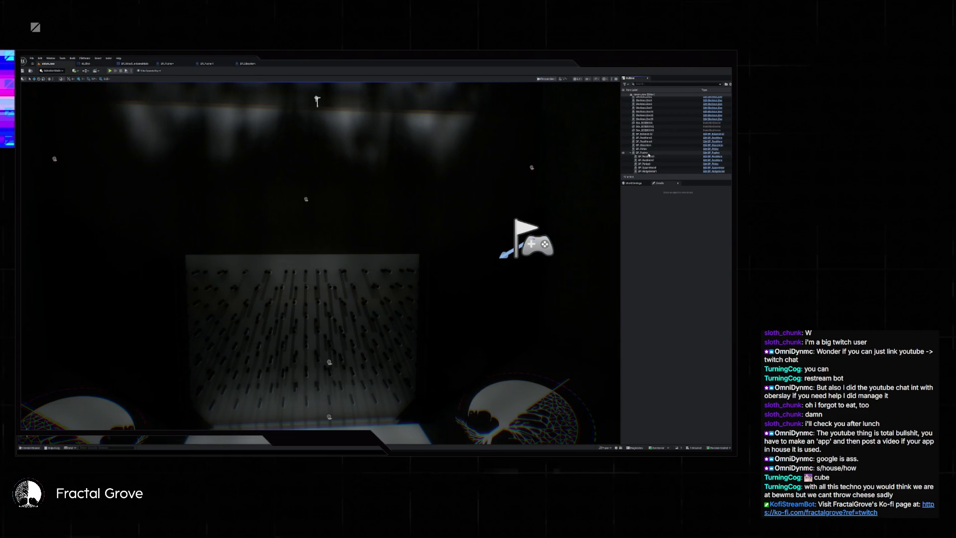
double_click(645, 152)
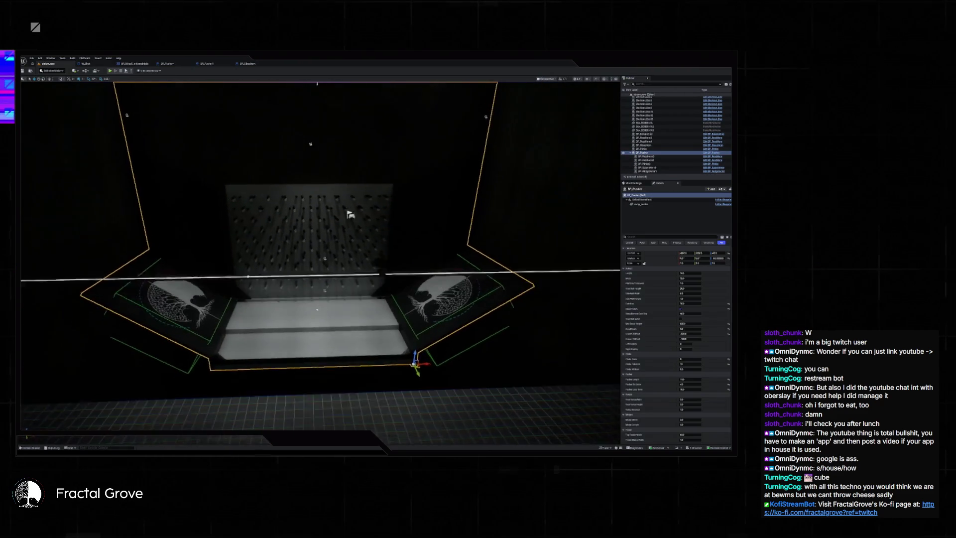
drag(382, 122, 299, 135)
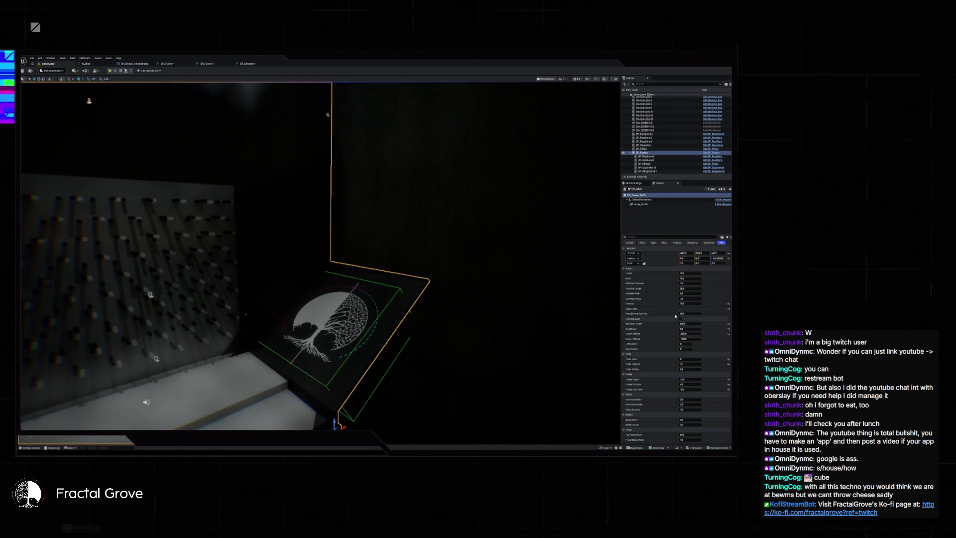
scroll(678, 386, down, 2)
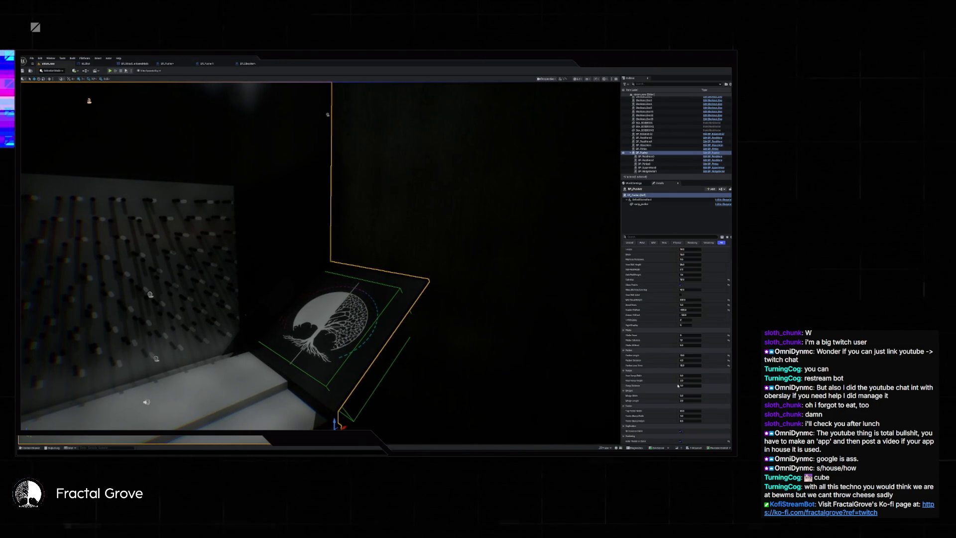
scroll(678, 386, down, 3)
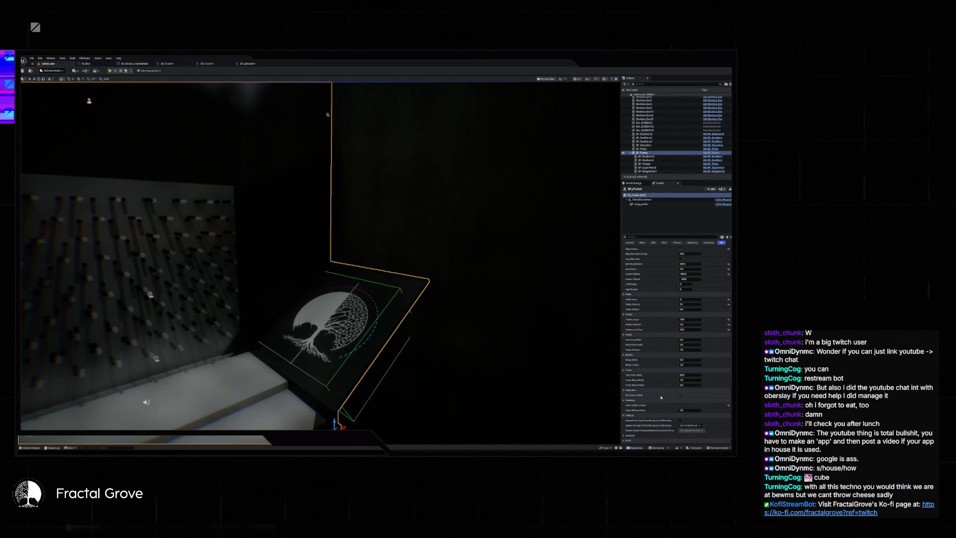
click(715, 155)
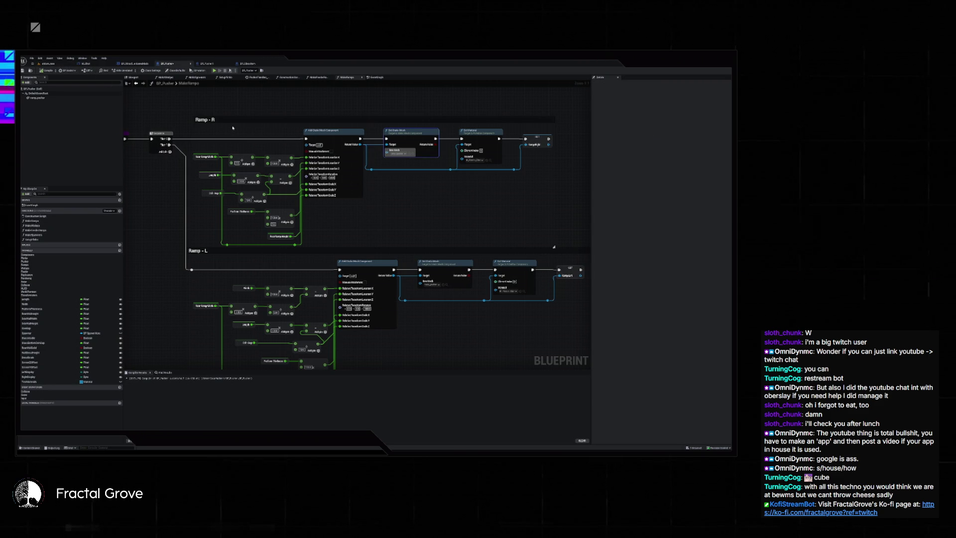
Step: Browse the Construction Script and MakeFeederRamps graphs of BP_Pusher
scroll(285, 150, down, 2)
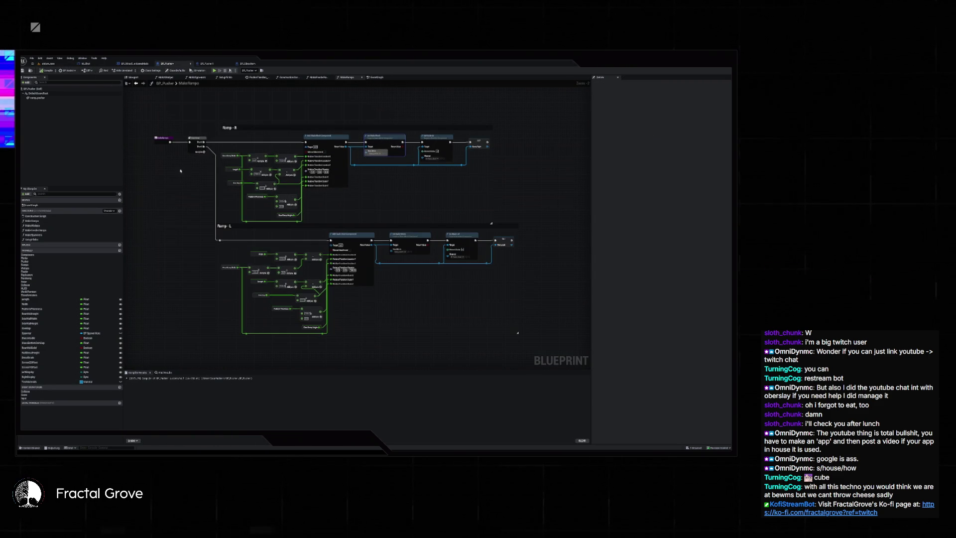
click(288, 77)
click(324, 78)
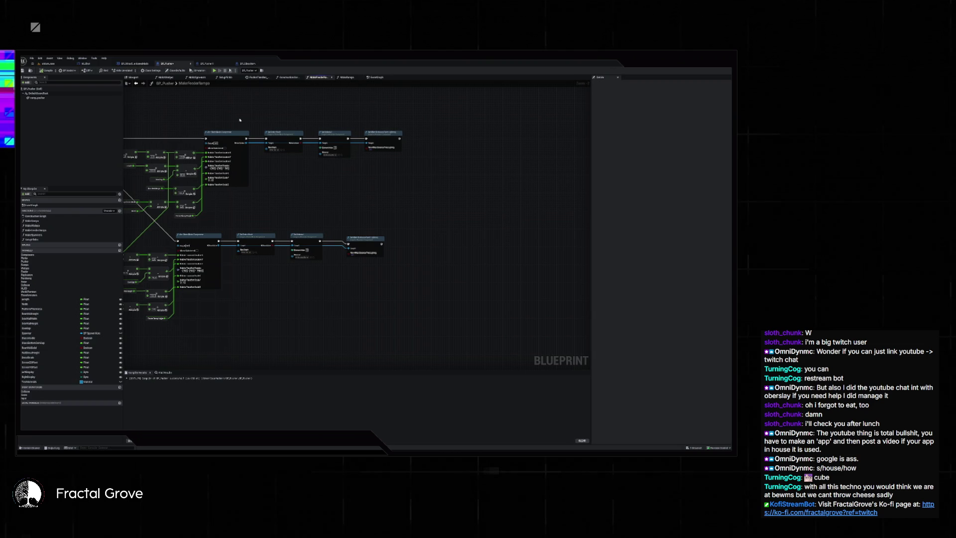
drag(240, 120, 504, 135)
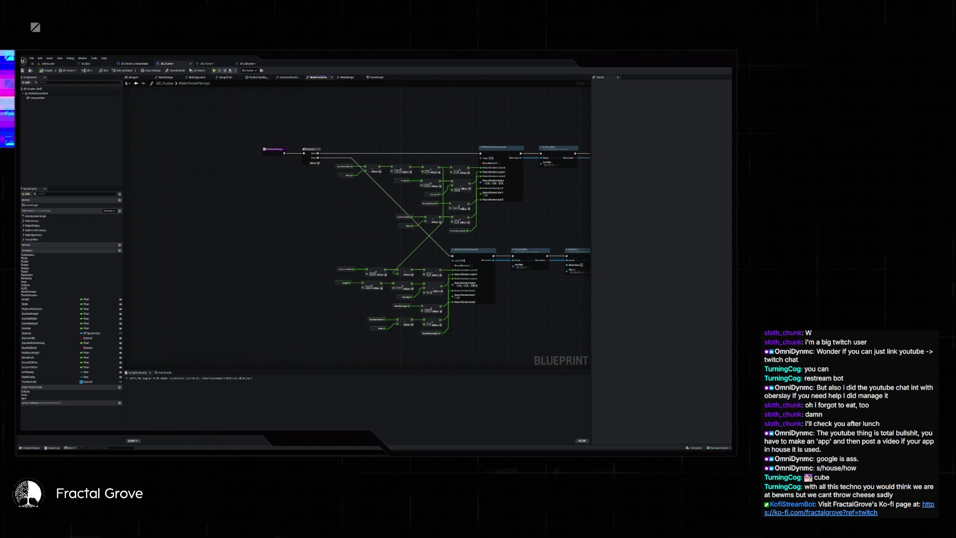
Step: Search the Blueprint and jump to the found node in MakeSpawners
click(164, 372)
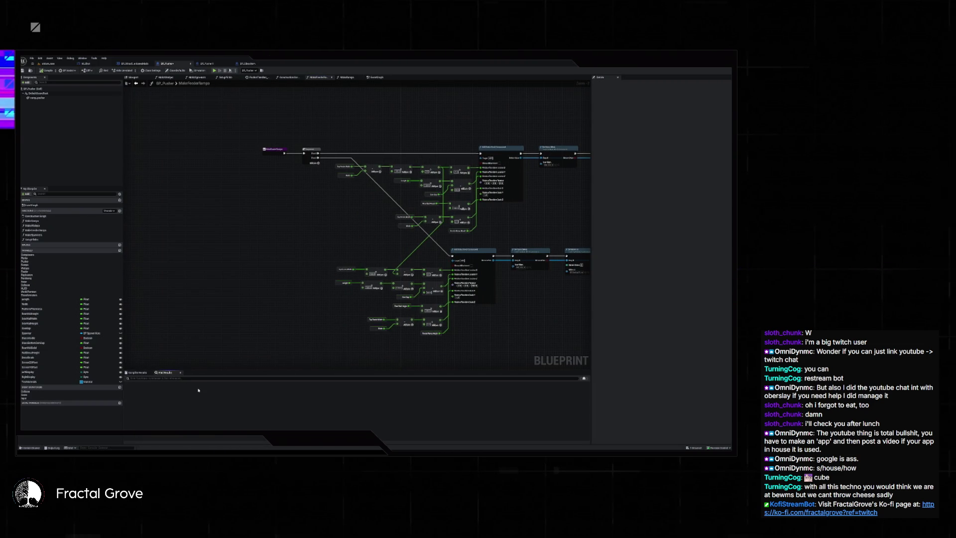
click(227, 378)
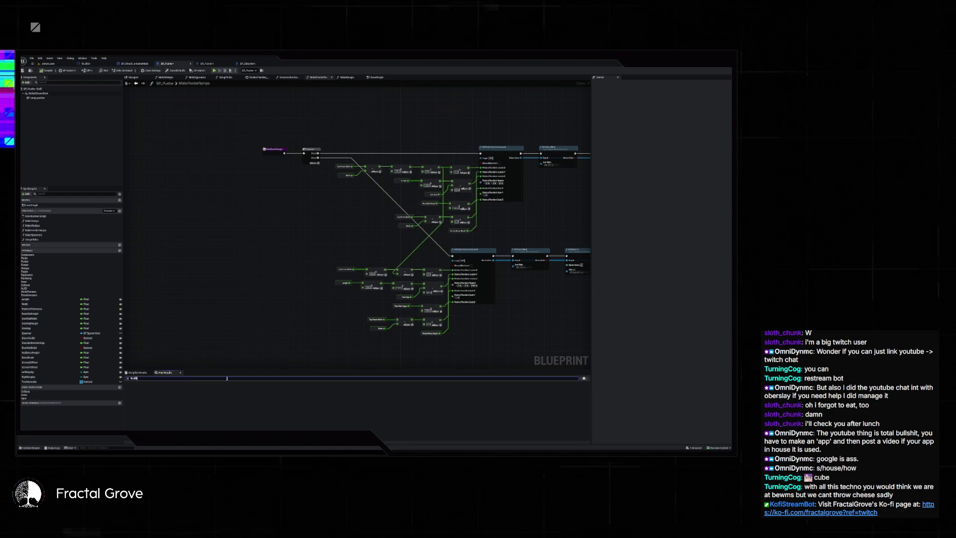
key(Return)
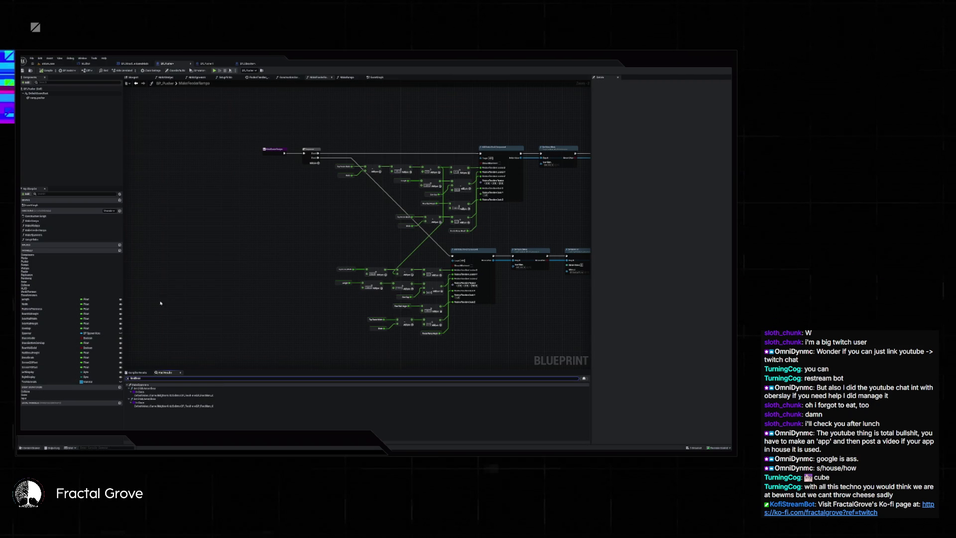
double_click(172, 394)
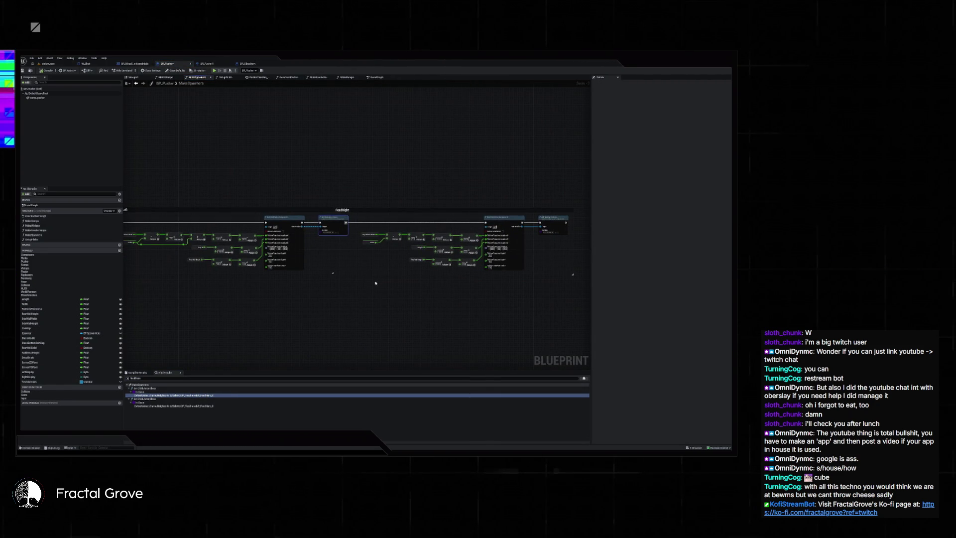
Step: Review the FeedLeft and TopRow nodes and undo the broken TopRow execution wires
drag(373, 261, 443, 238)
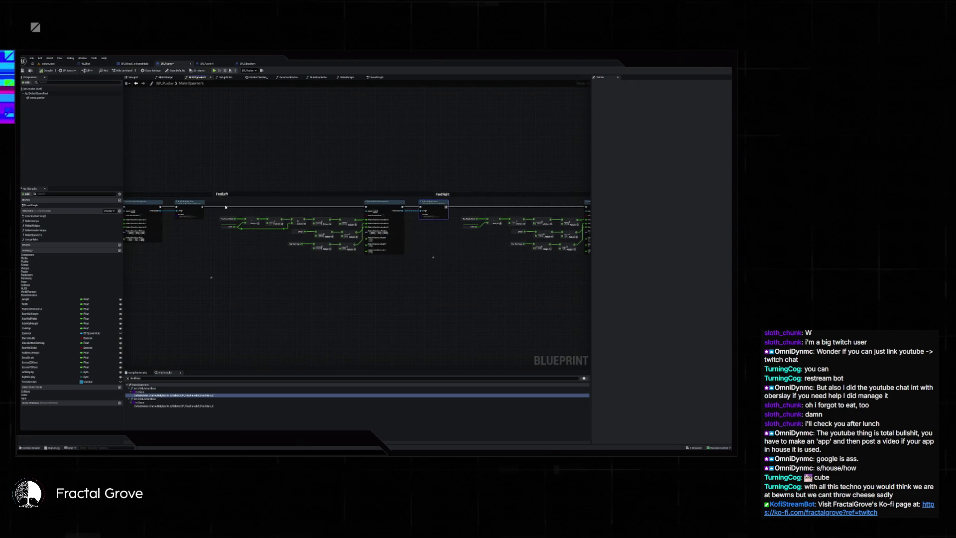
drag(207, 211, 318, 235)
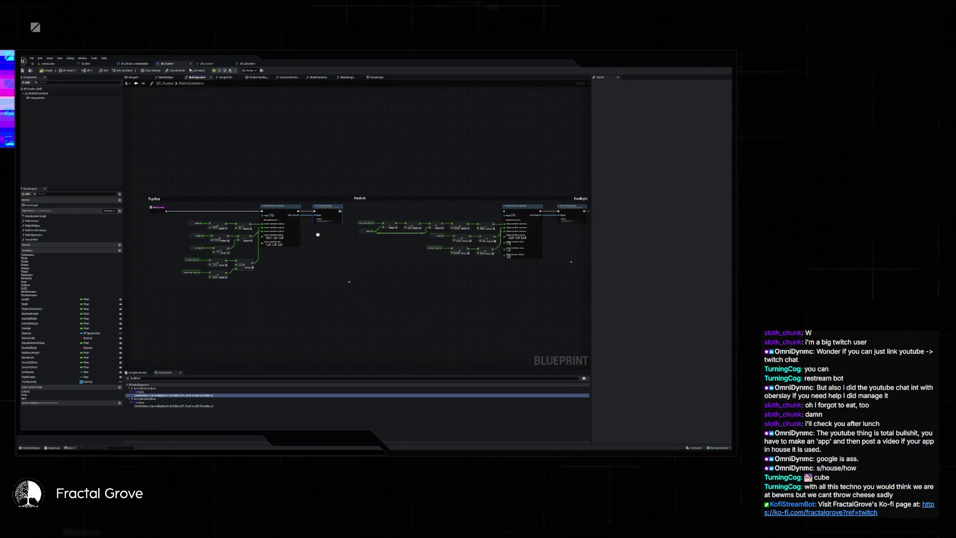
click(166, 211)
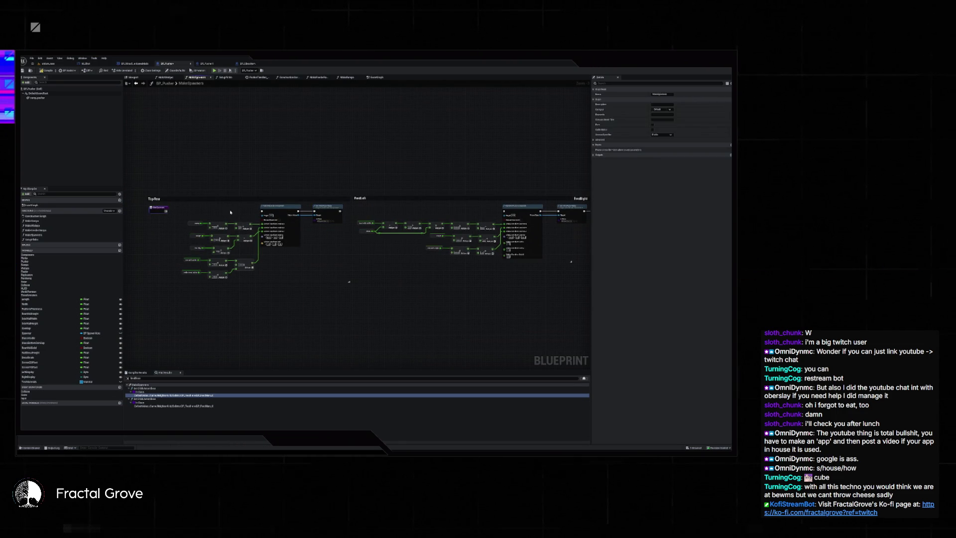
key(ctrl+z)
mouse_move(156, 207)
mouse_down()
mouse_move(253, 194)
mouse_move(202, 196)
mouse_move(203, 209)
mouse_up()
Step: Jump from a MakeSpawners search result to the node in the Construction Script
right_click(205, 208)
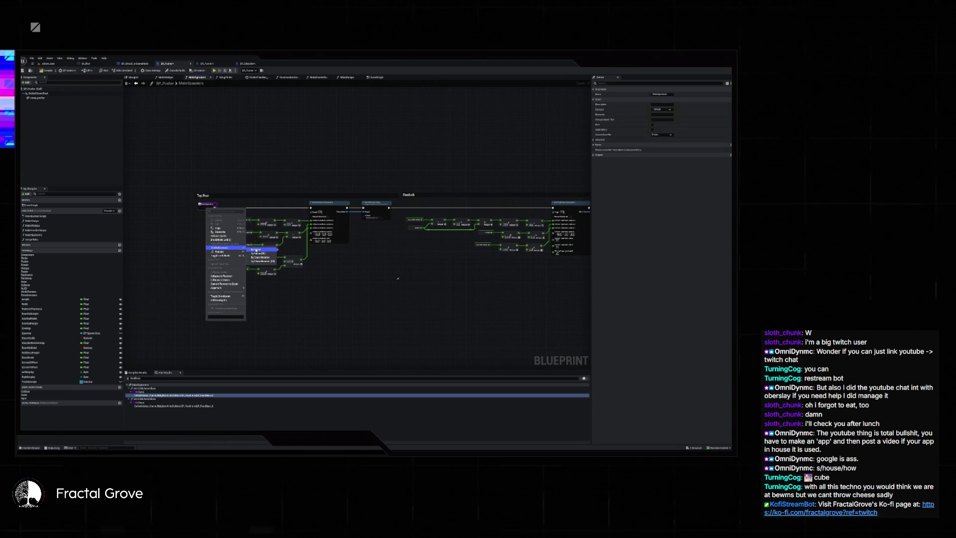
click(255, 250)
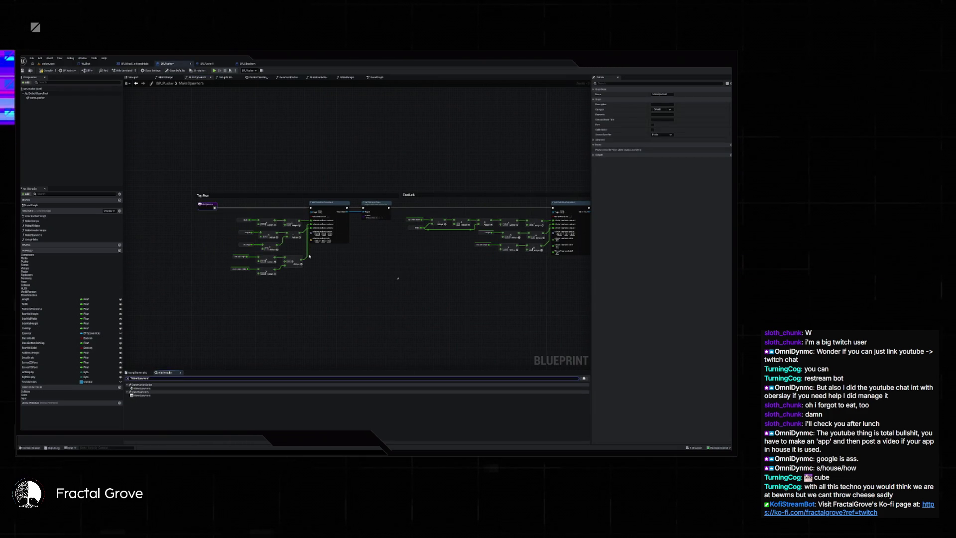
double_click(143, 388)
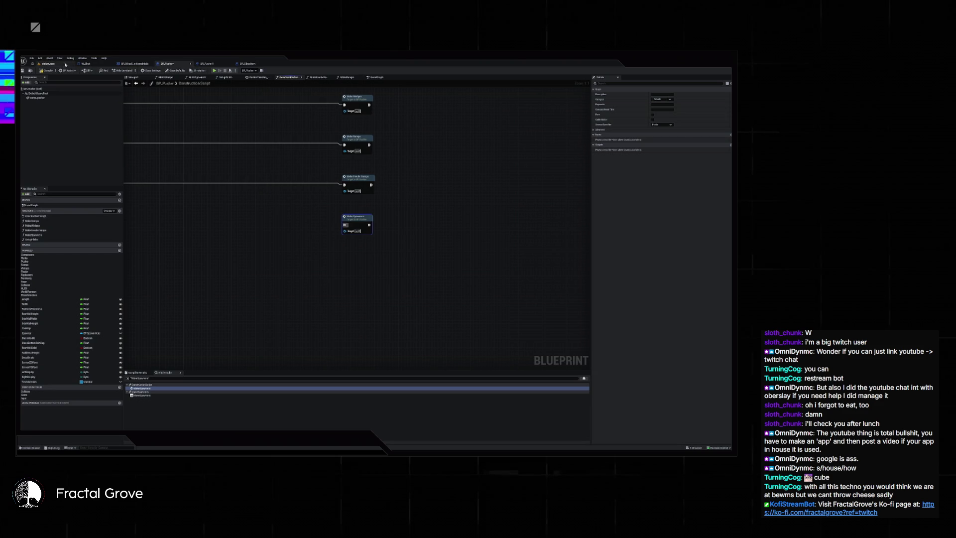
Step: Back in the level viewport, play, stop, close the Message Log, and play again
click(52, 64)
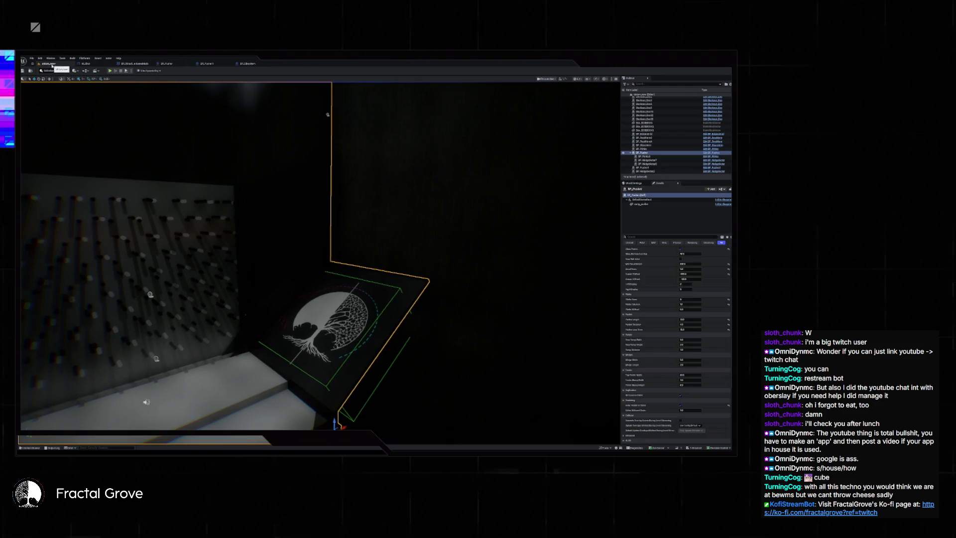
click(111, 71)
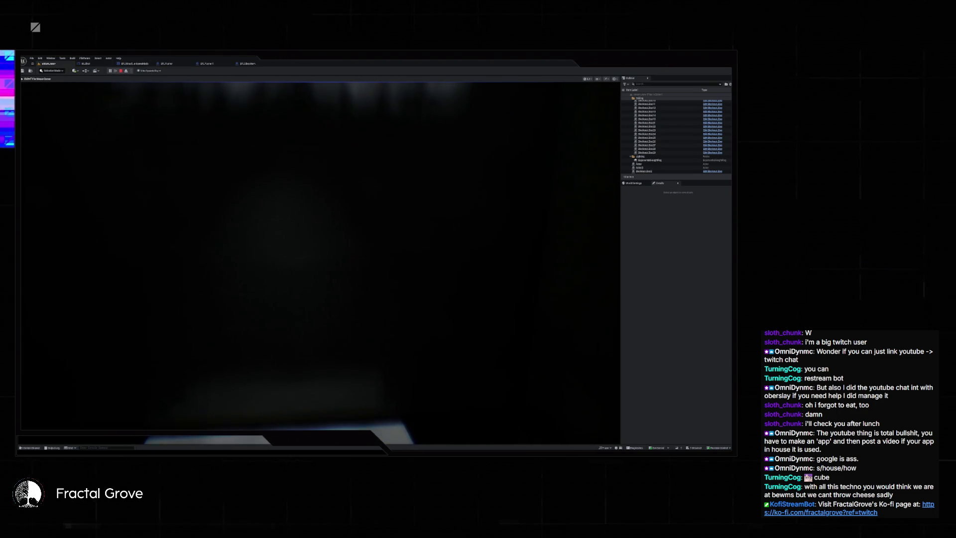
key(Escape)
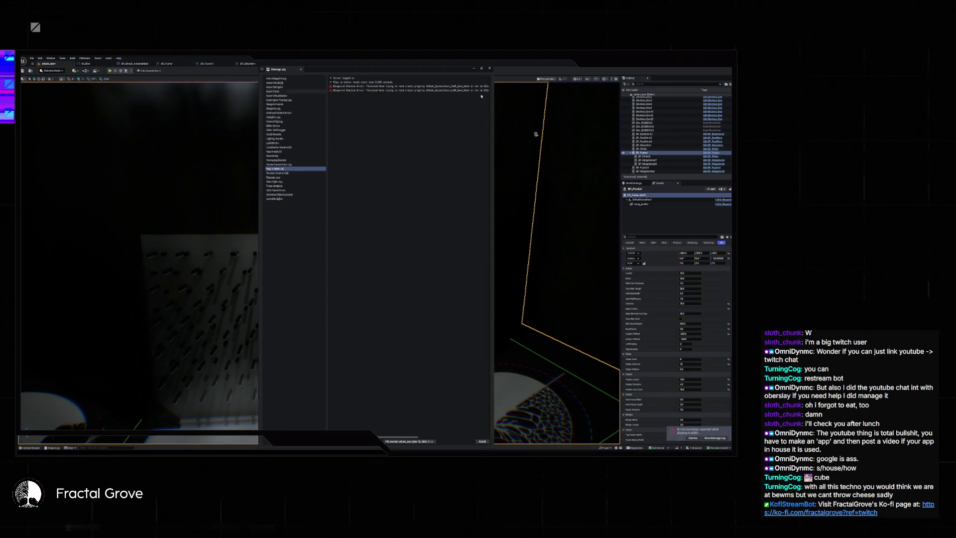
click(490, 68)
click(111, 70)
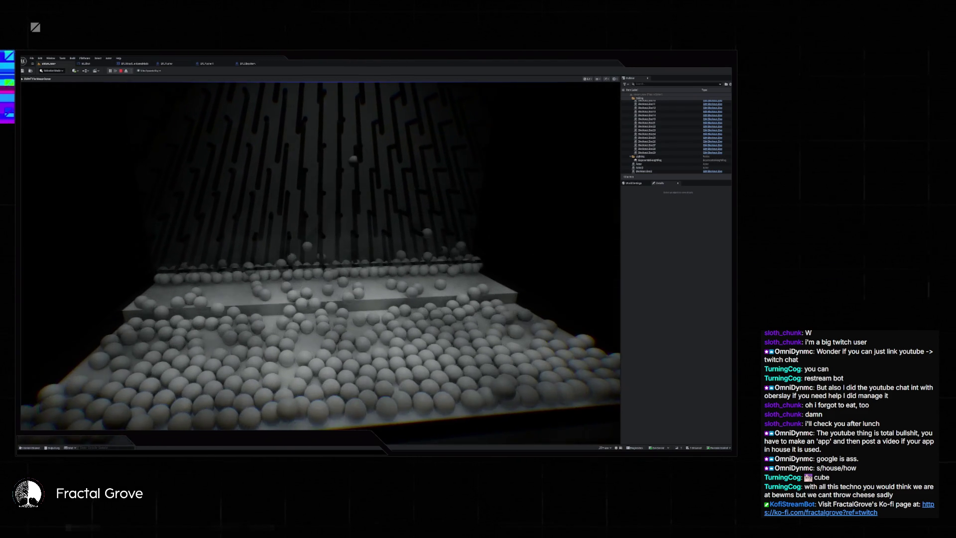
Step: Restart the pegboard play test twice, closing the Message Log after each stop
key(Escape)
click(490, 68)
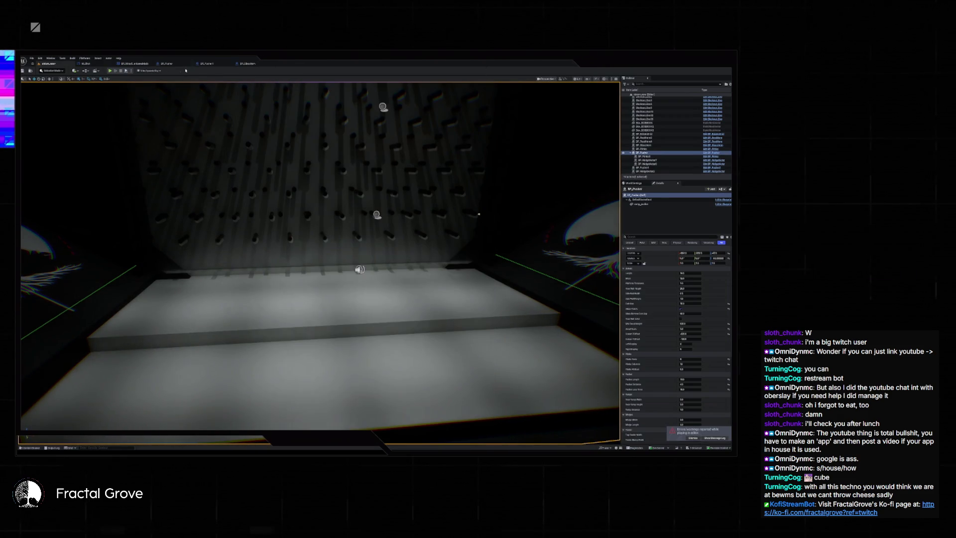
click(110, 71)
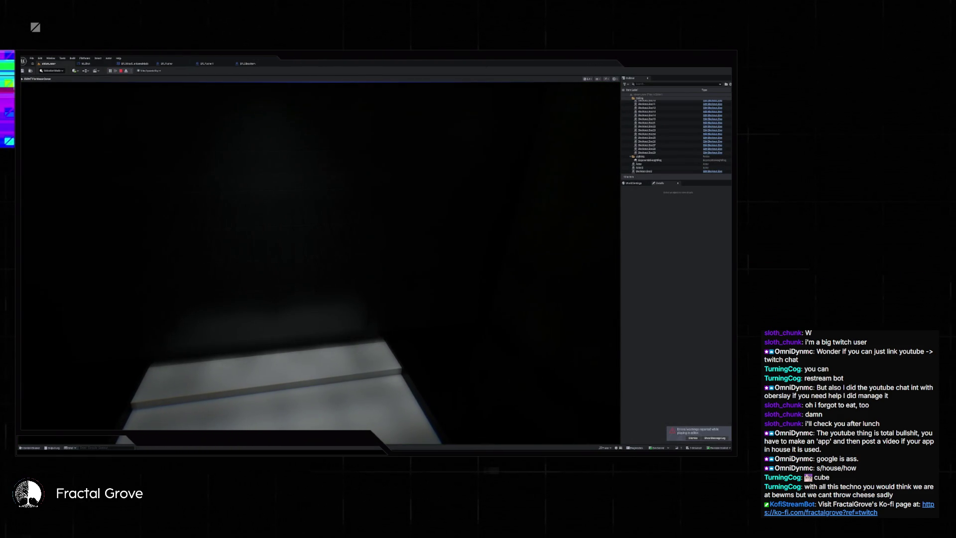
key(Escape)
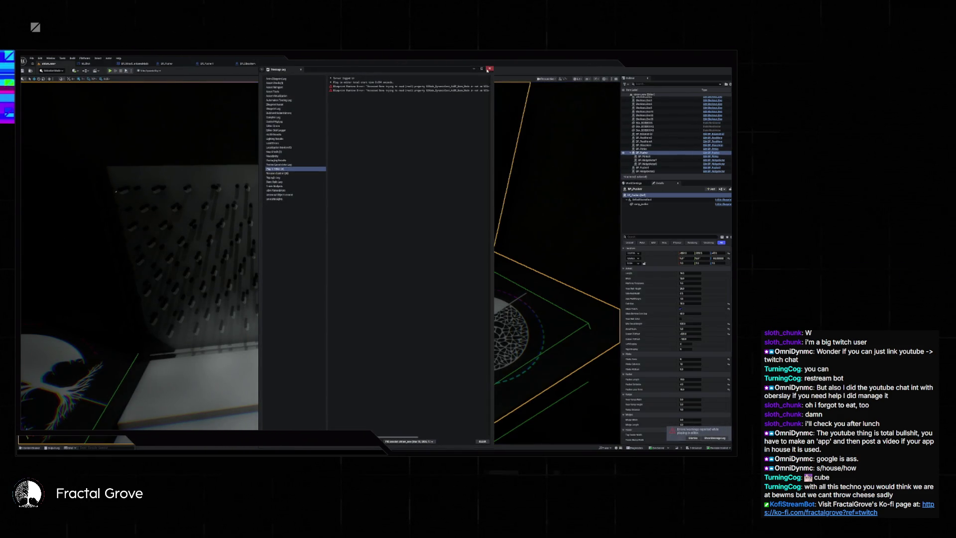
click(489, 68)
key(alt+p)
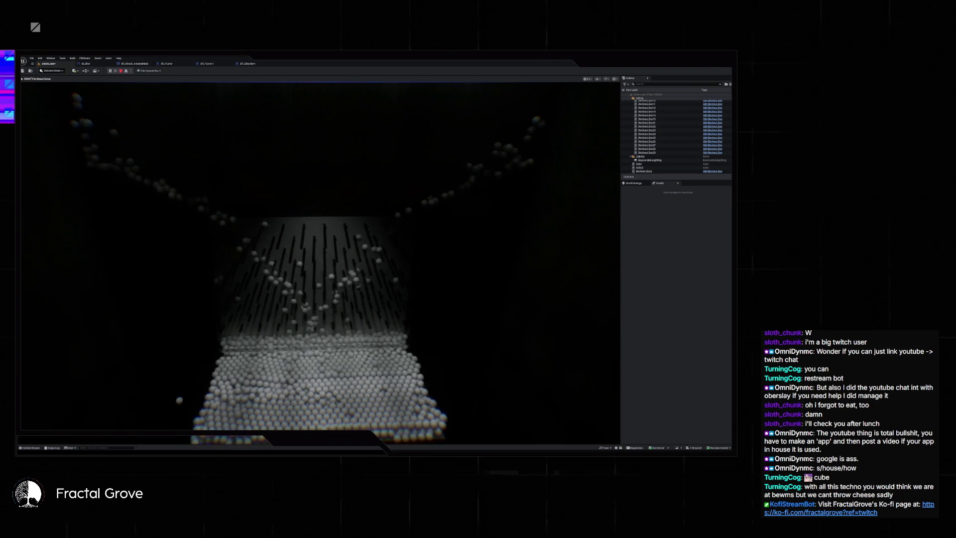
Step: Stop the run, inspect another actor's settings, then test-run the level again
key(Escape)
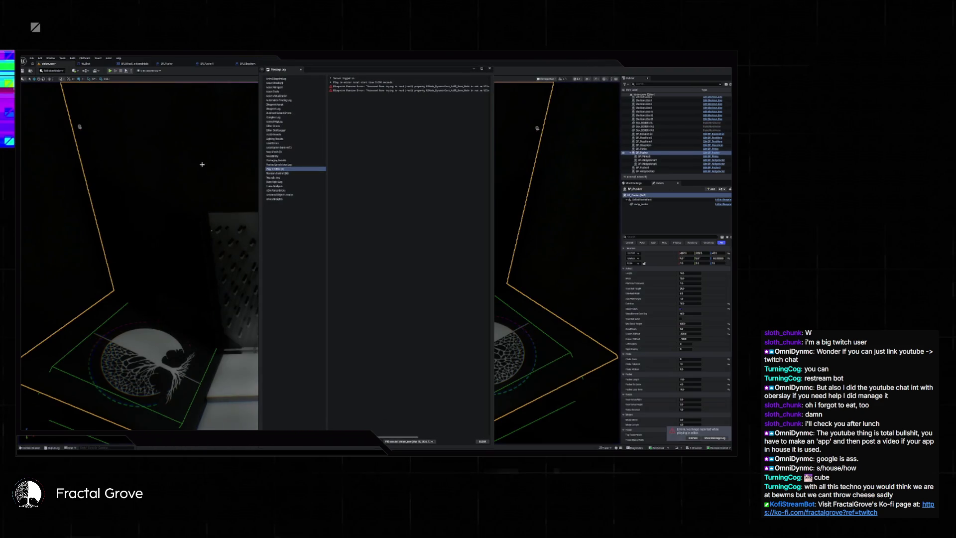
click(490, 69)
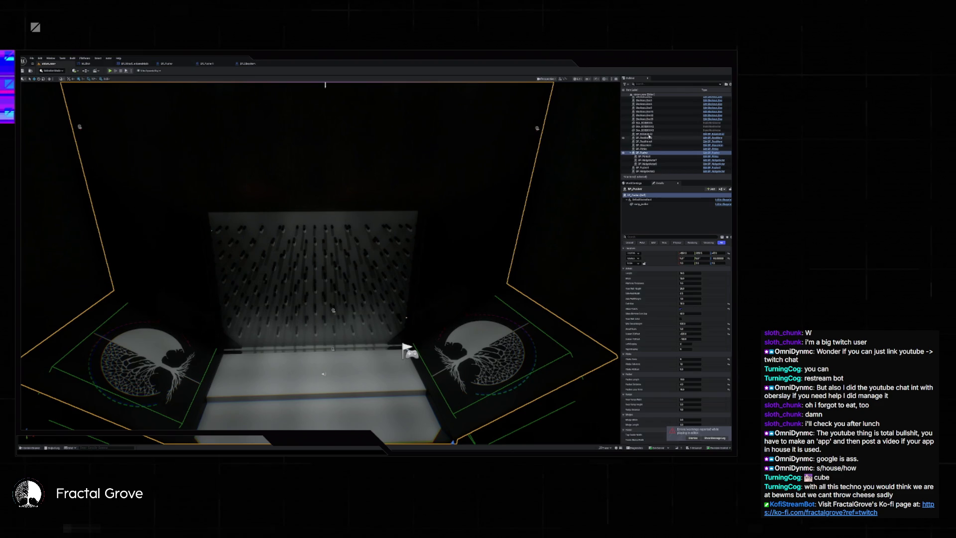
click(649, 135)
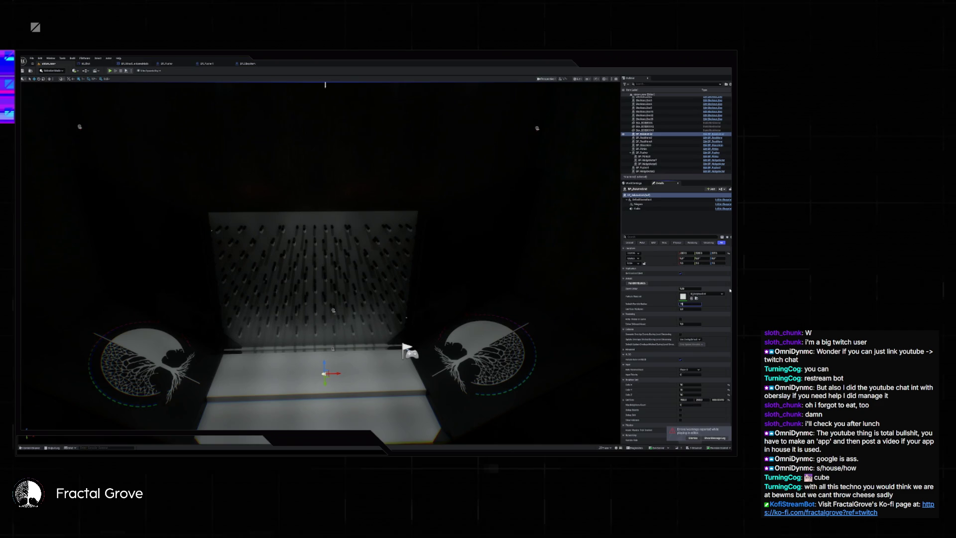
key(alt+p)
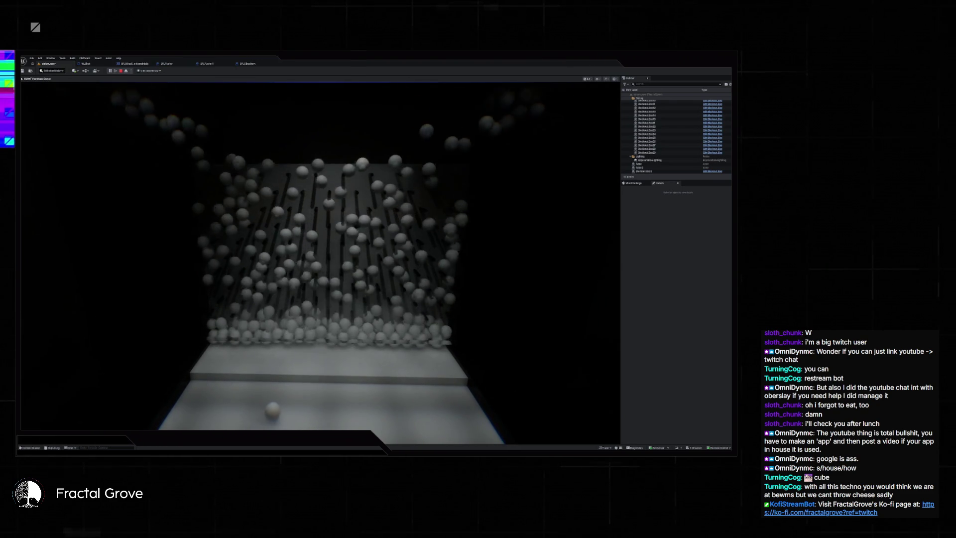
key(Escape)
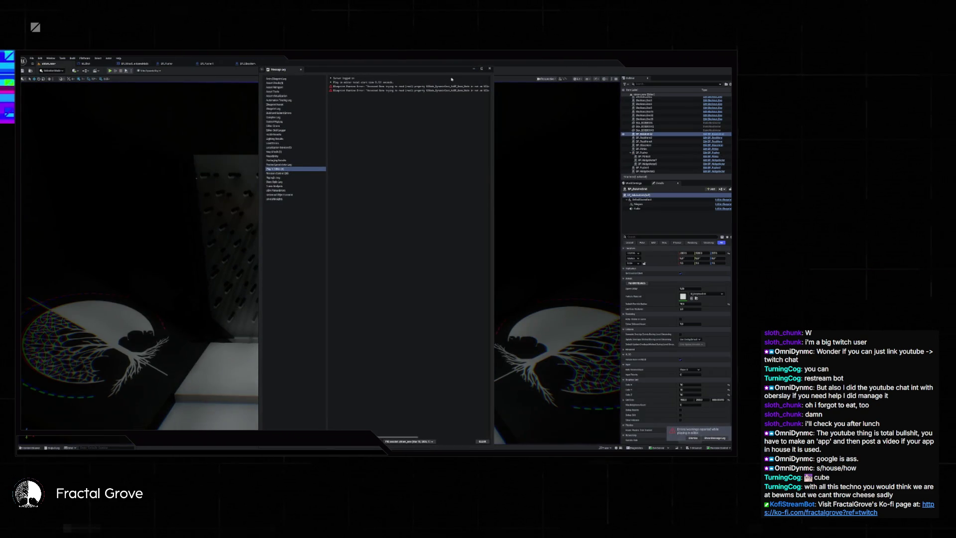
click(489, 69)
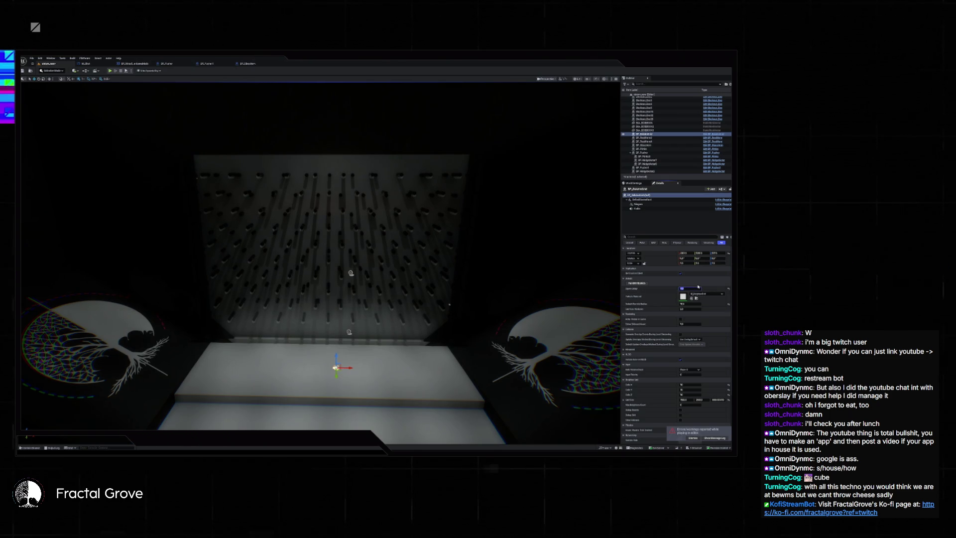
Step: Run the level once more, then select Player Start and play-test from it
key(alt+p)
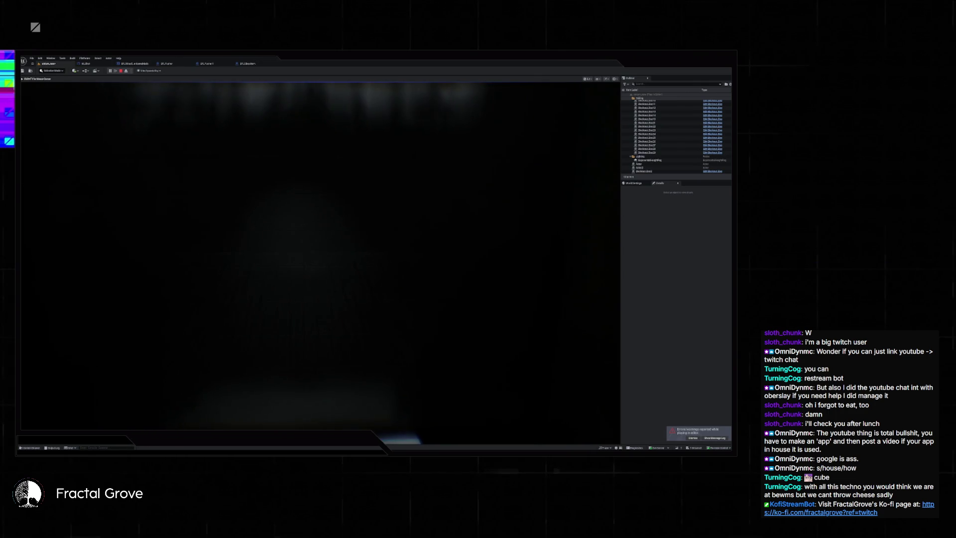
key(Escape)
click(423, 135)
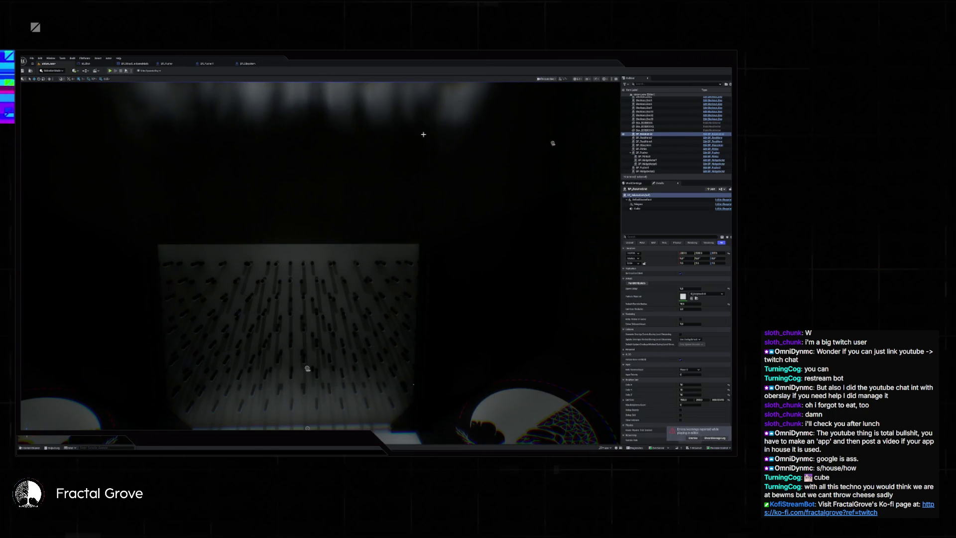
scroll(402, 165, down, 5)
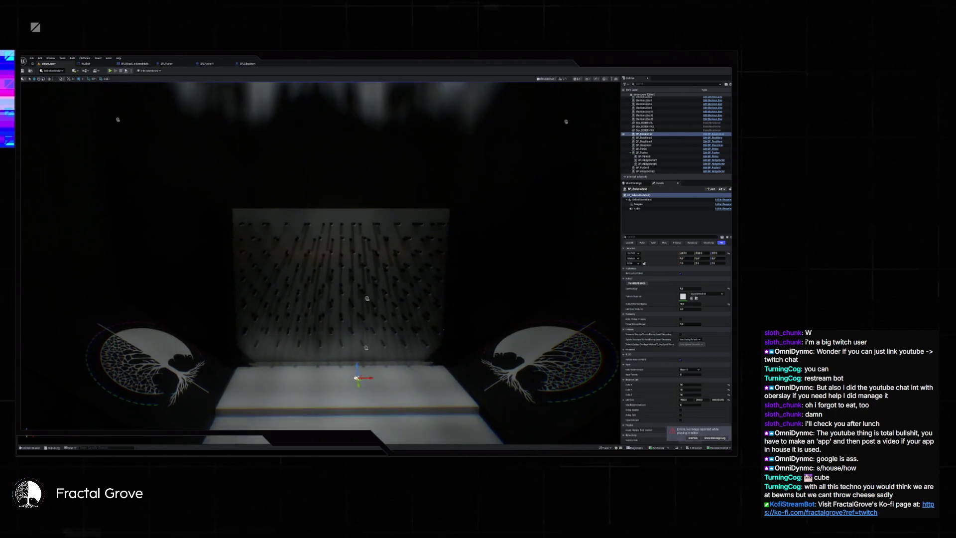
scroll(422, 234, down, 5)
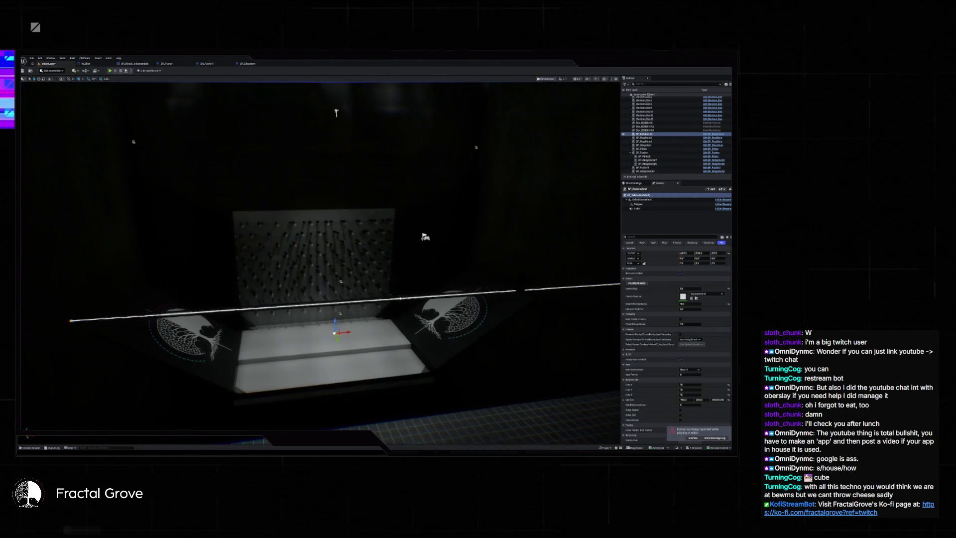
click(373, 256)
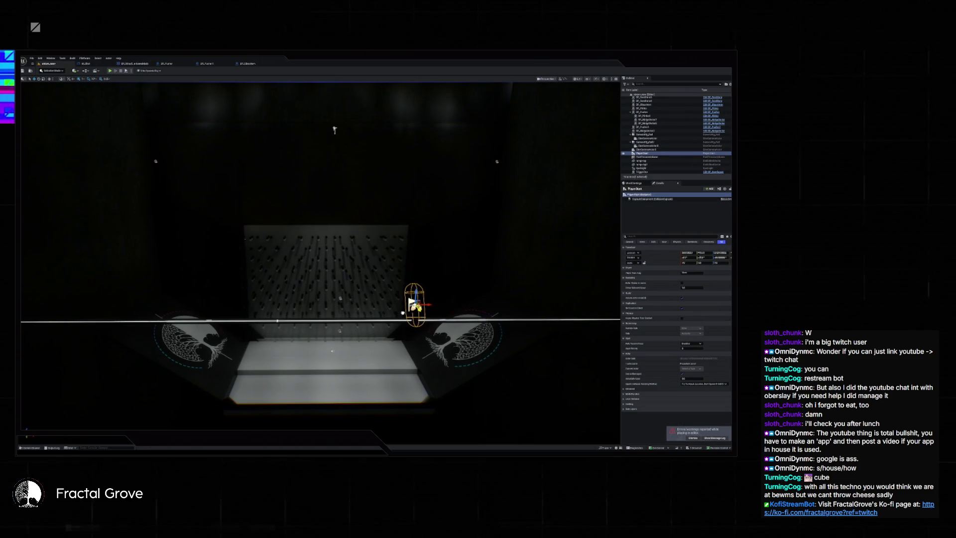
click(111, 71)
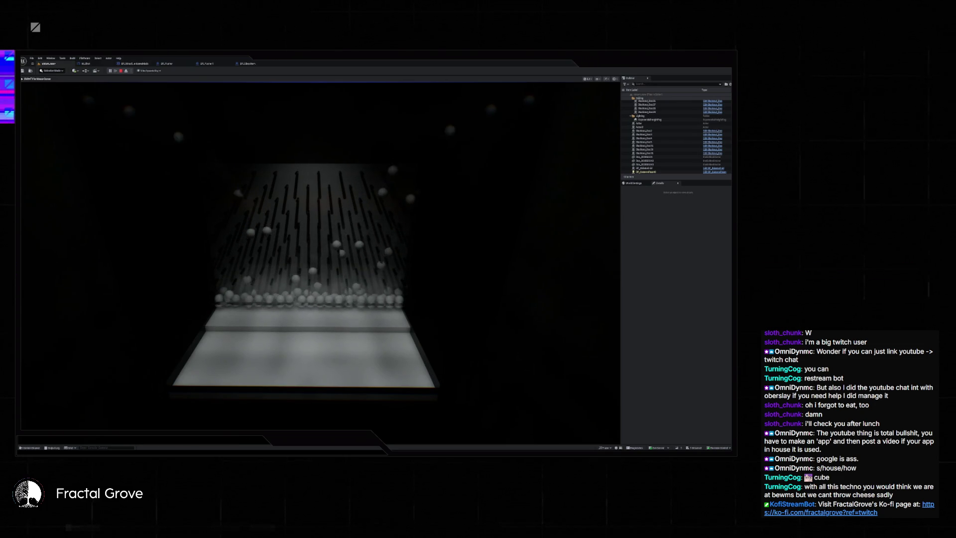
key(Escape)
Step: Give the large box enclosing the board a new Location Z and play the level
click(489, 68)
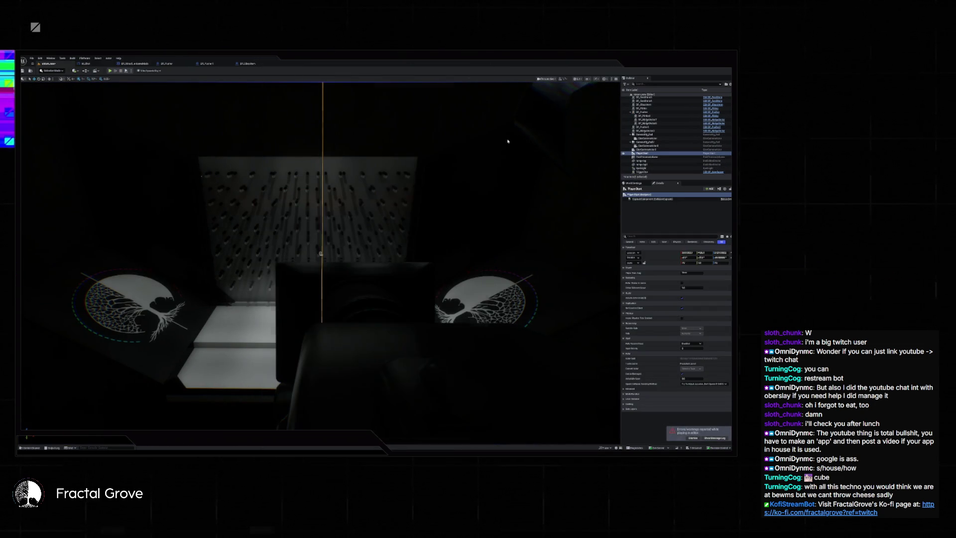
click(260, 234)
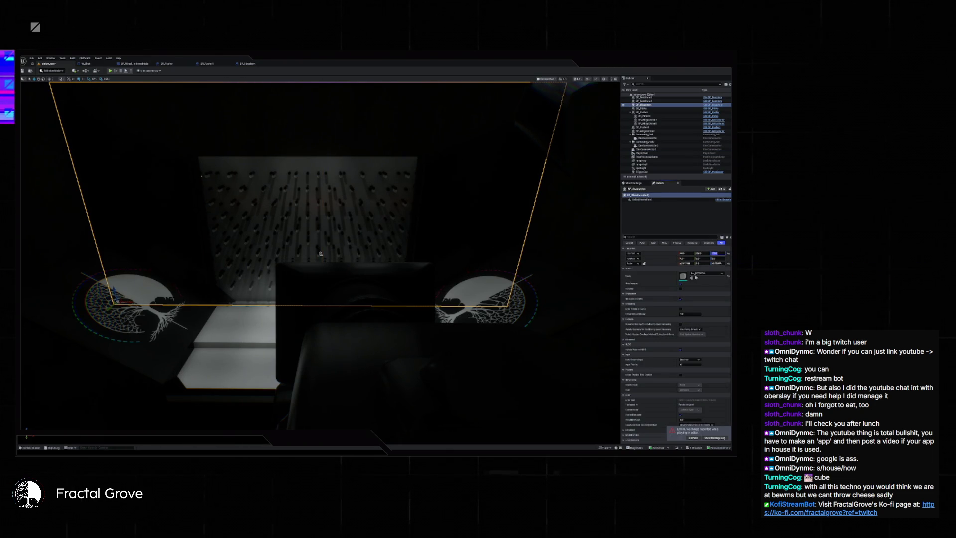
key(Return)
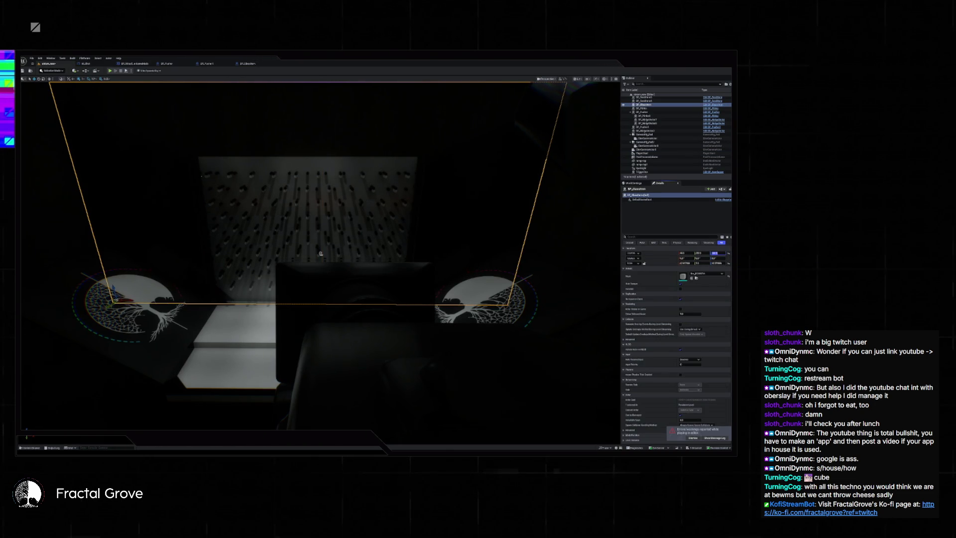
click(114, 71)
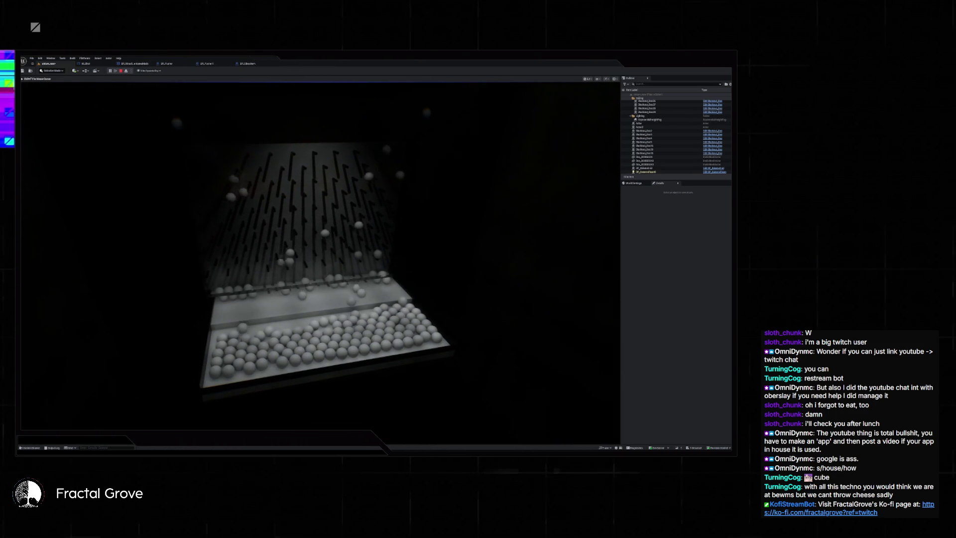
Step: Set a numeric Details value of platform BP_Pusher1 to 1 and play-test it
key(Escape)
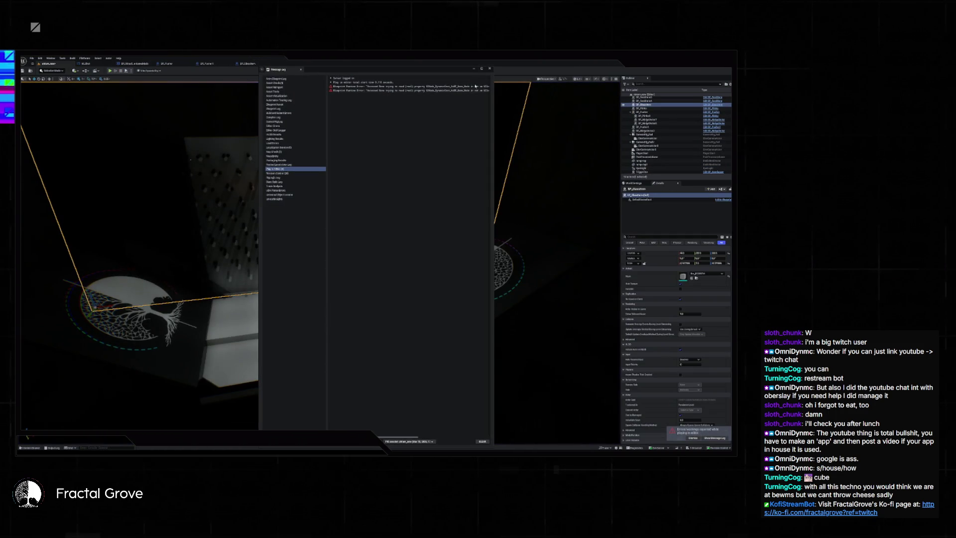
click(489, 69)
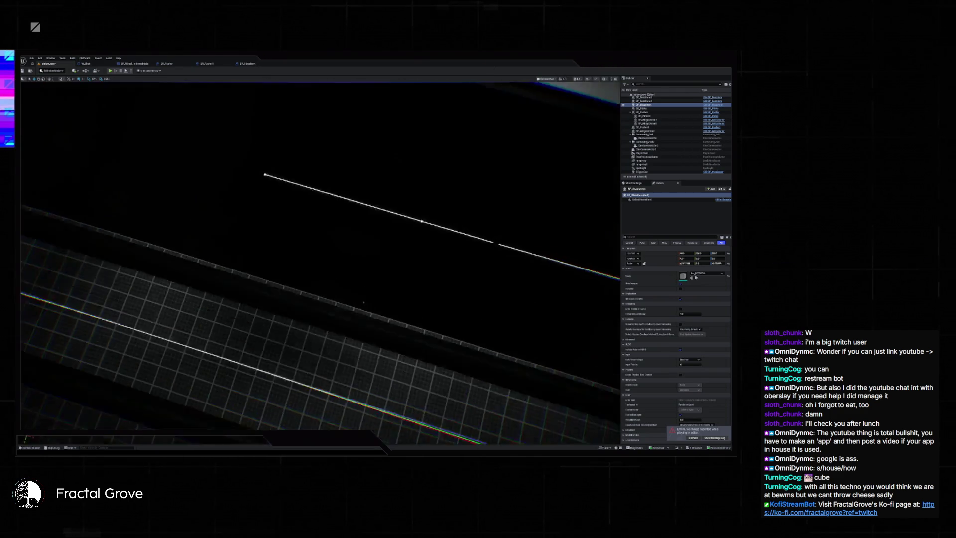
double_click(643, 111)
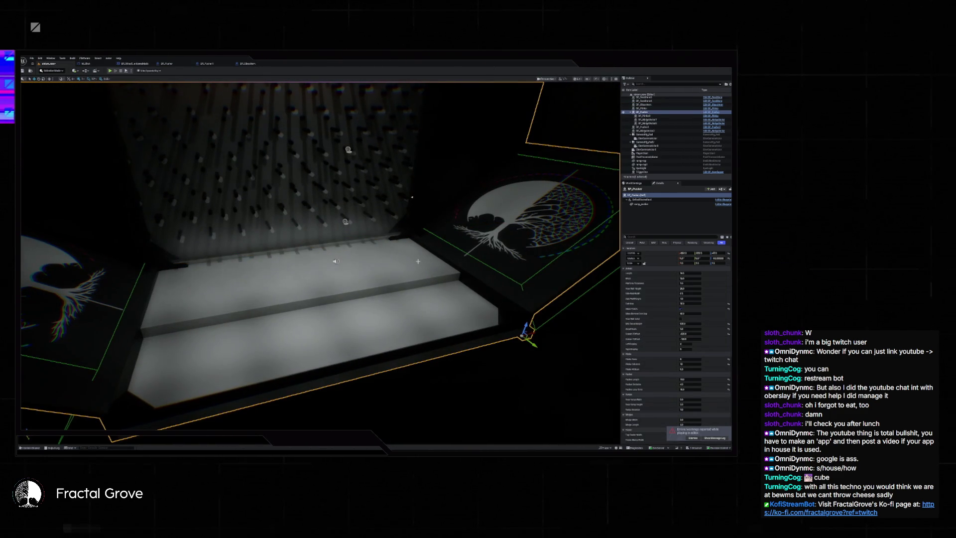
drag(418, 261, 596, 154)
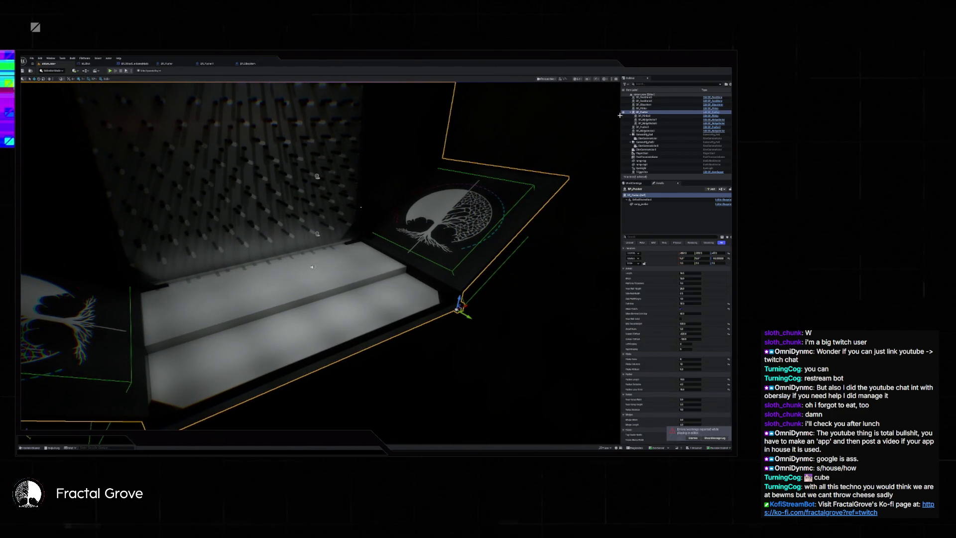
click(642, 127)
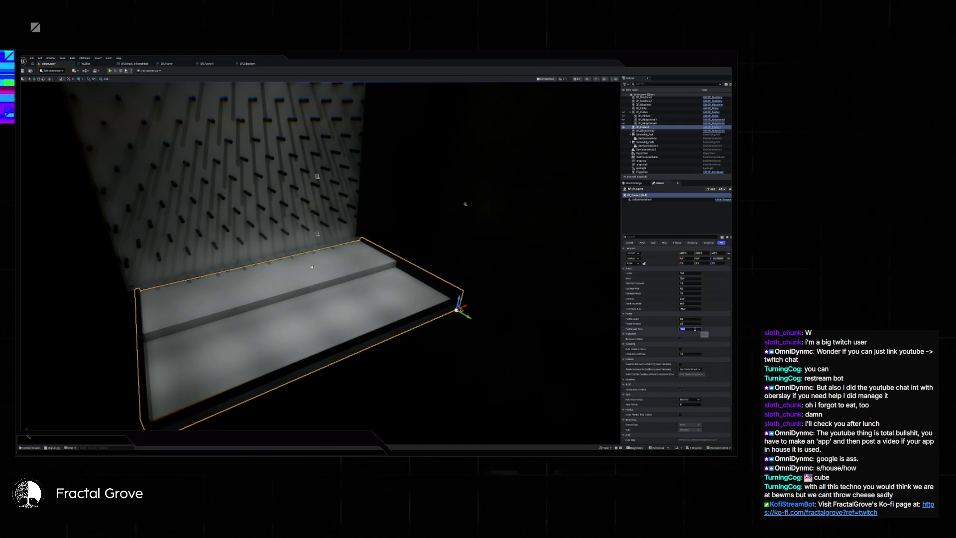
text(1)
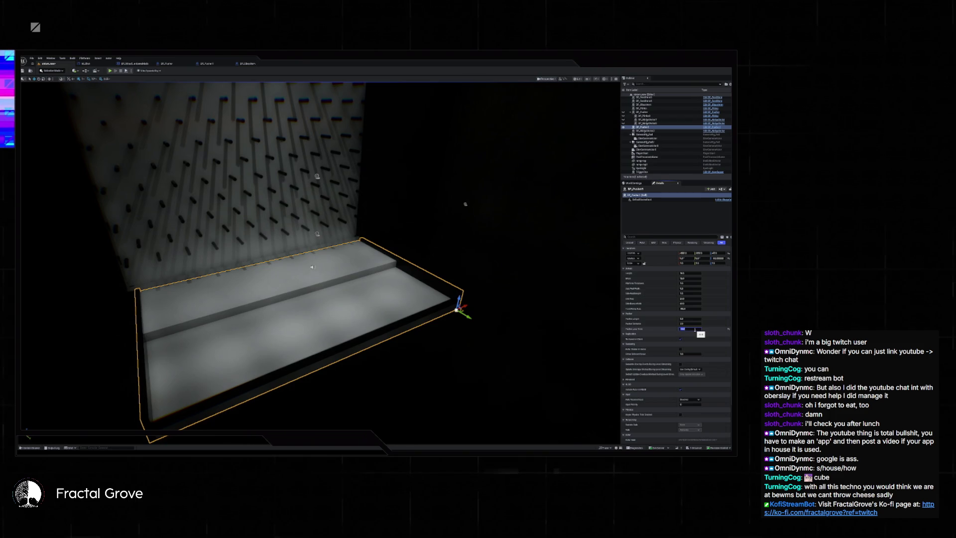
key(alt+p)
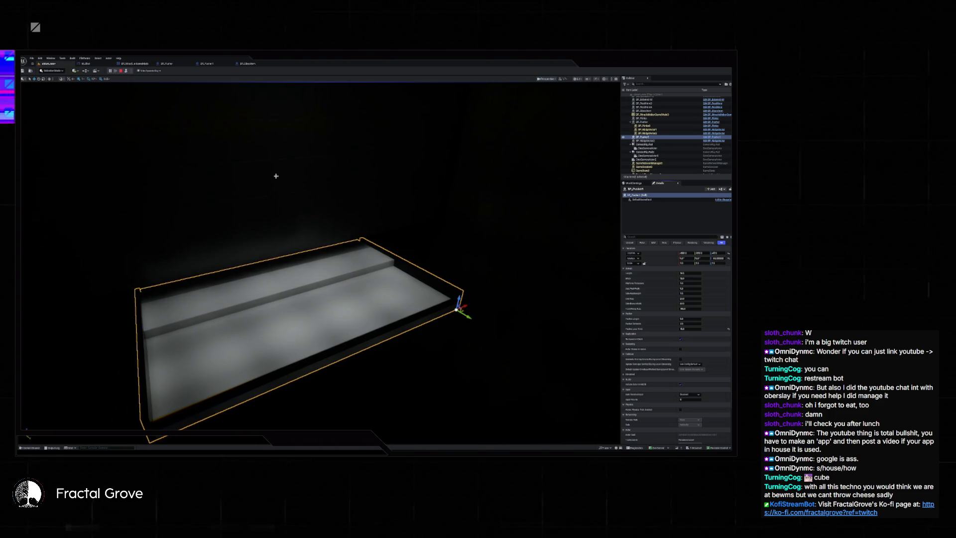
Step: Stop the run and set the platform's upper numeric setting to 100, reshaping the shelf
key(Escape)
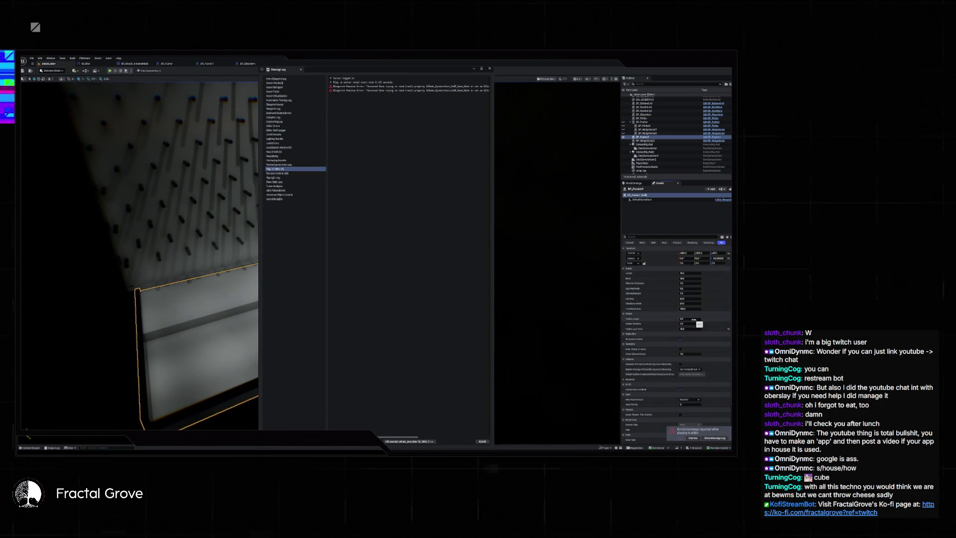
click(696, 324)
key(Return)
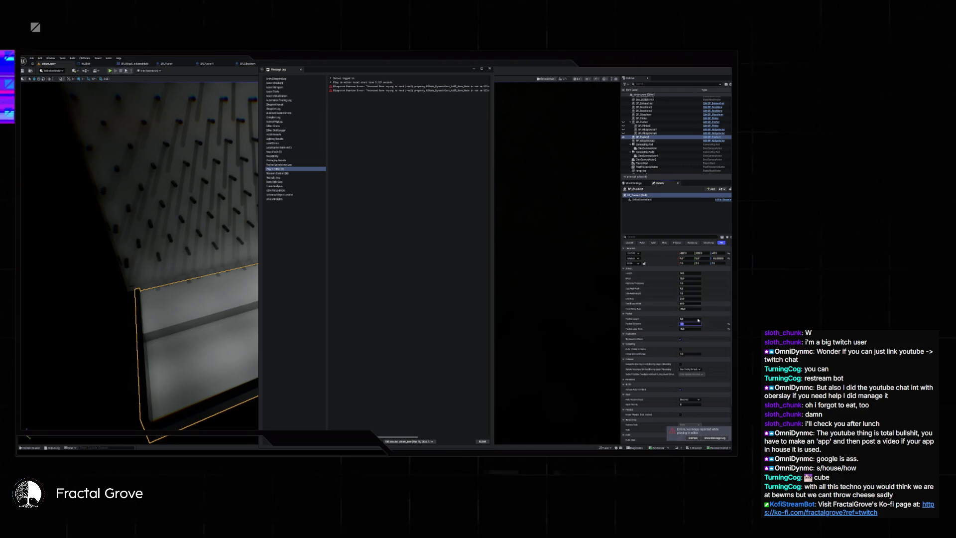
click(692, 319)
text(100)
key(Return)
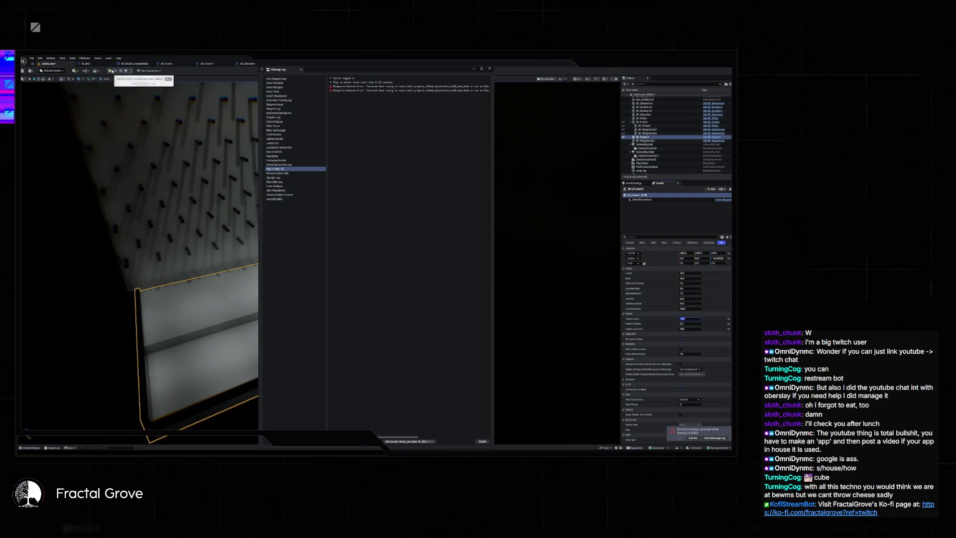
Step: Play-test the reshaped shelf, edit the Pedal field, then stop and dismiss the error log
click(115, 71)
click(489, 70)
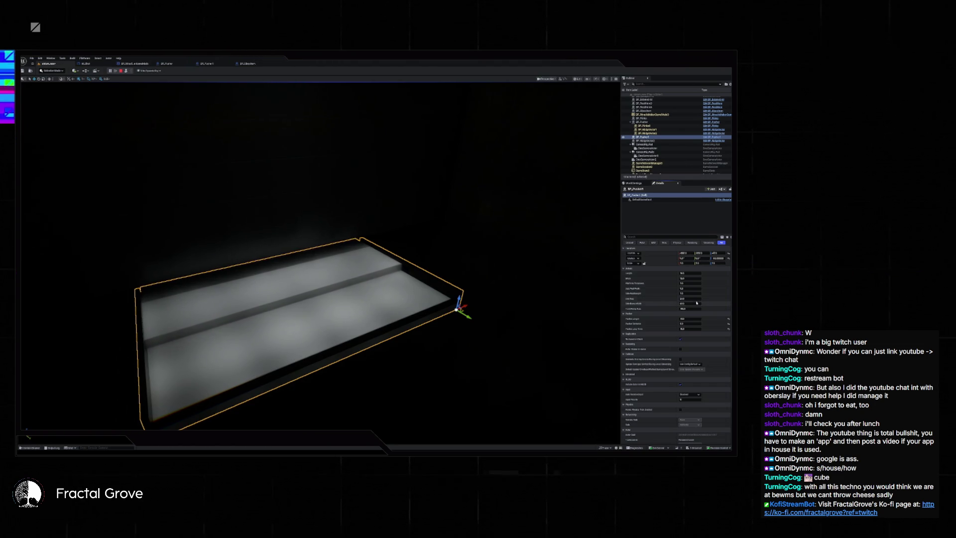
click(691, 323)
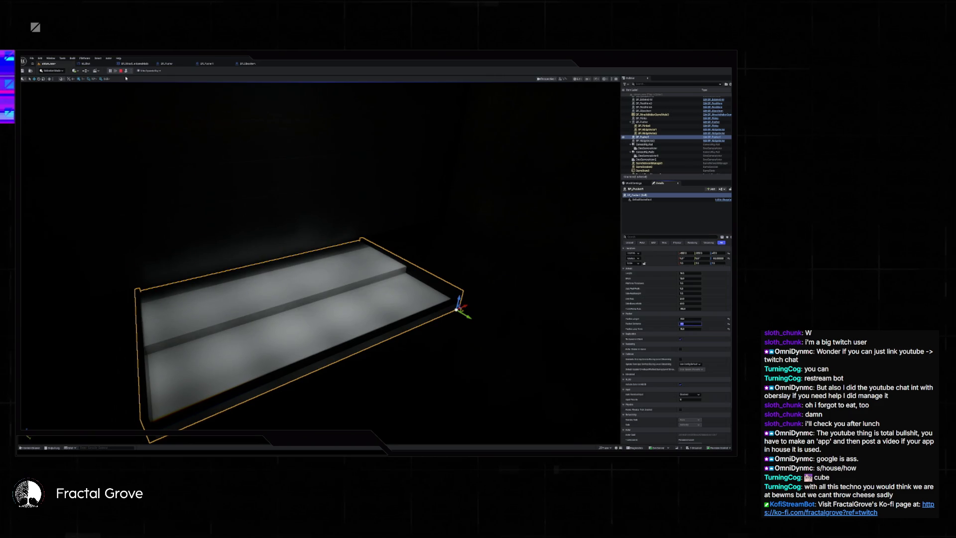
click(121, 71)
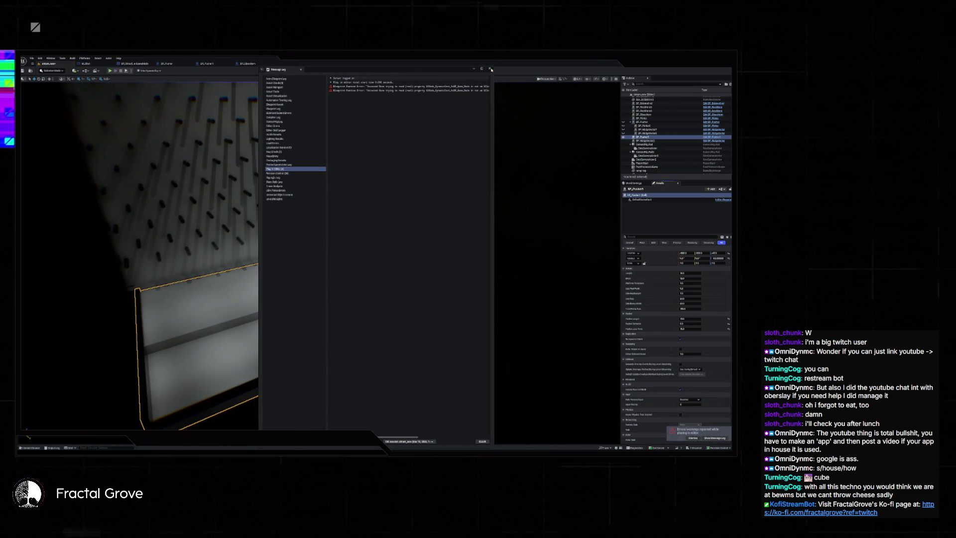
click(490, 69)
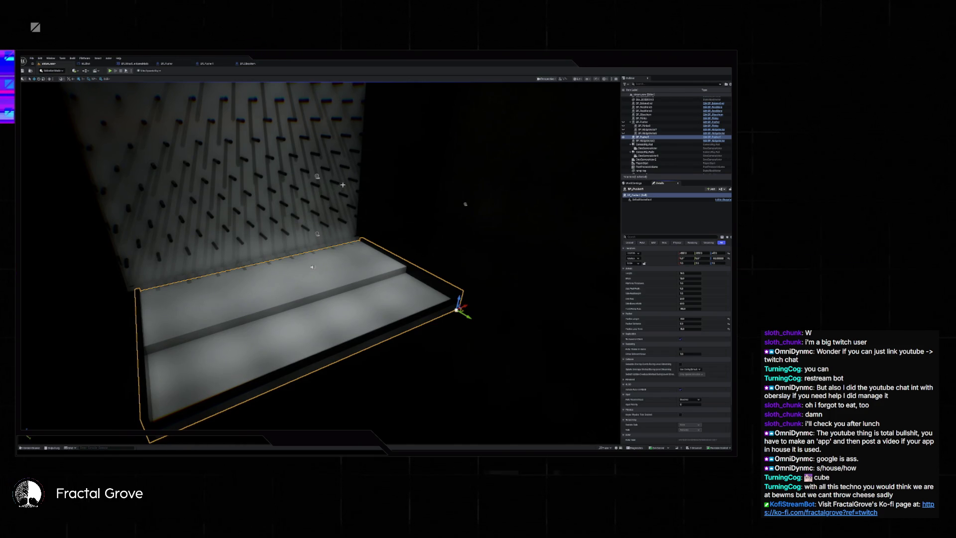
Step: Frame the peg wall and platform from the front, then run the level to test the ball drop
drag(342, 184, 288, 97)
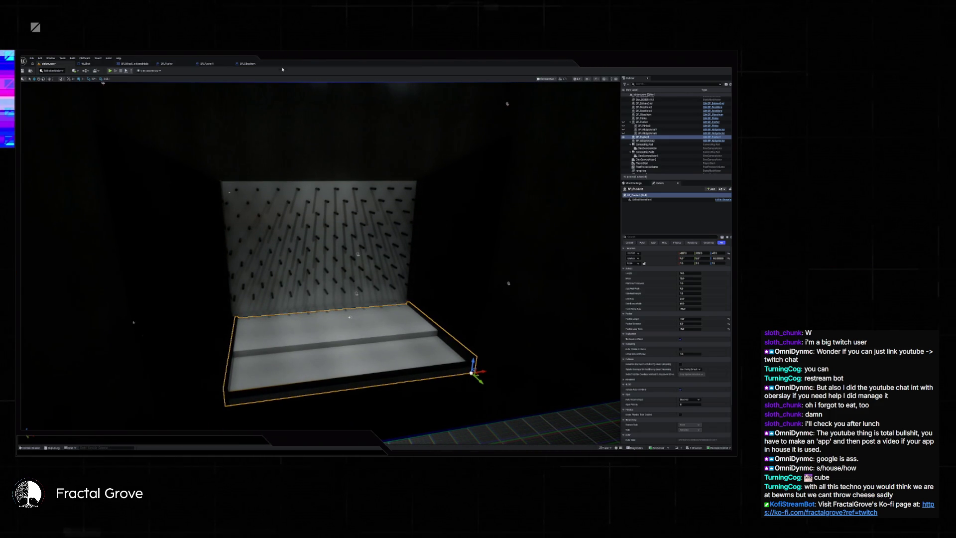
drag(319, 249, 326, 209)
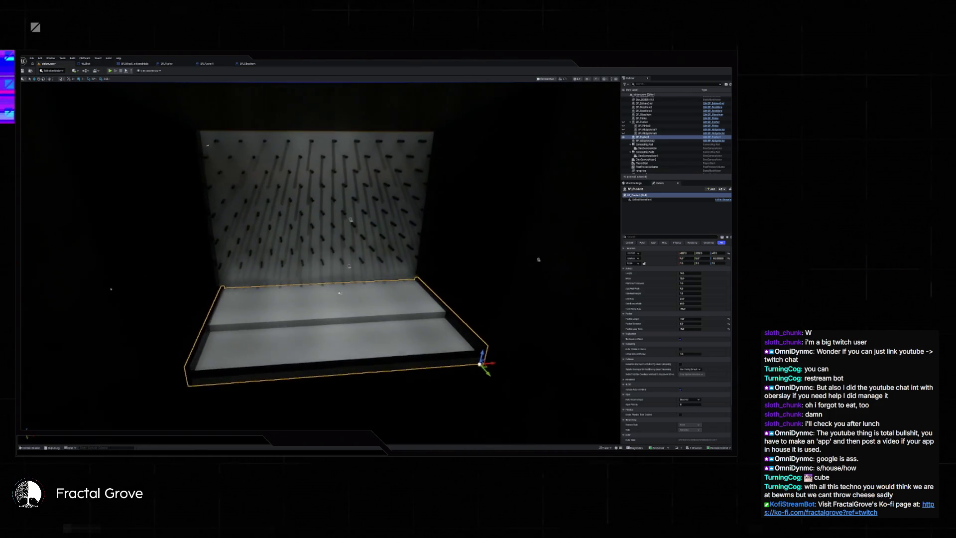
mouse_move(301, 167)
mouse_down()
mouse_move(304, 152)
mouse_move(302, 166)
mouse_move(537, 264)
mouse_move(562, 265)
mouse_move(563, 239)
mouse_move(562, 271)
mouse_move(550, 224)
mouse_move(453, 255)
mouse_up()
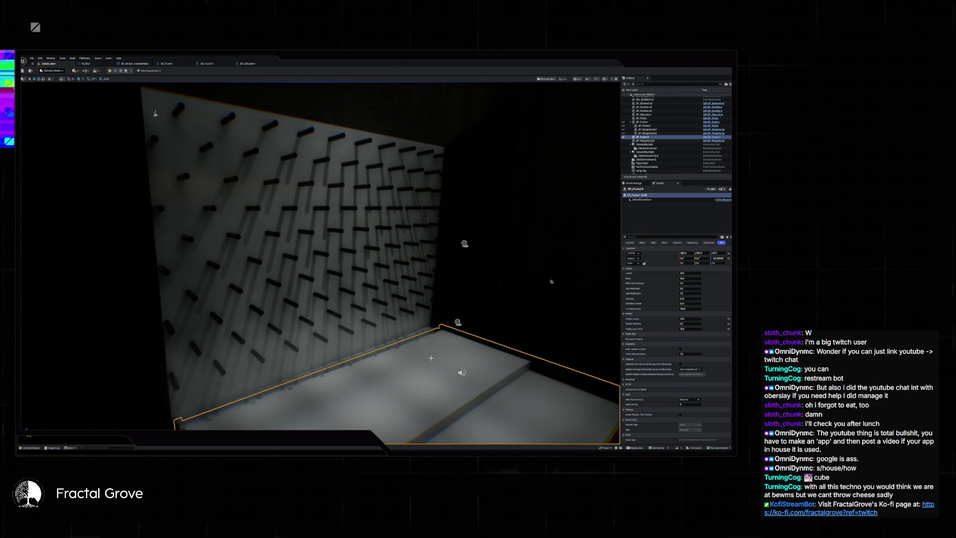
mouse_move(431, 358)
mouse_down()
mouse_move(398, 343)
mouse_move(432, 341)
mouse_up()
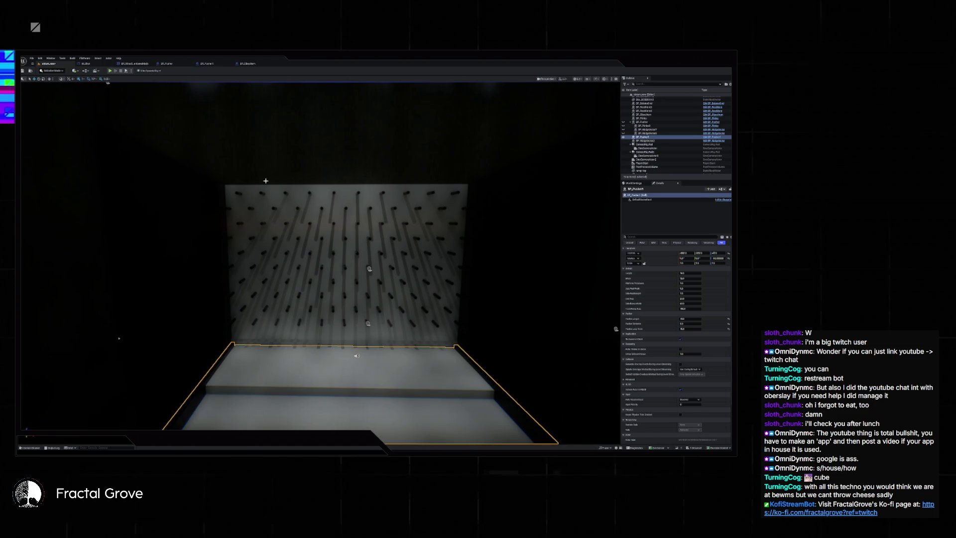
click(110, 70)
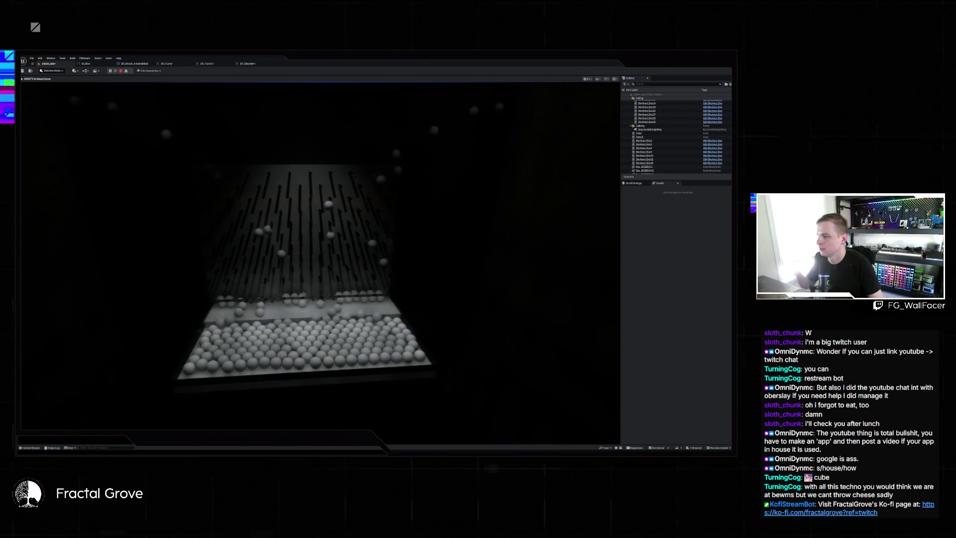
Step: Stop the play session, close the error Message Log, and switch to the game mode Blueprint graph
key(Escape)
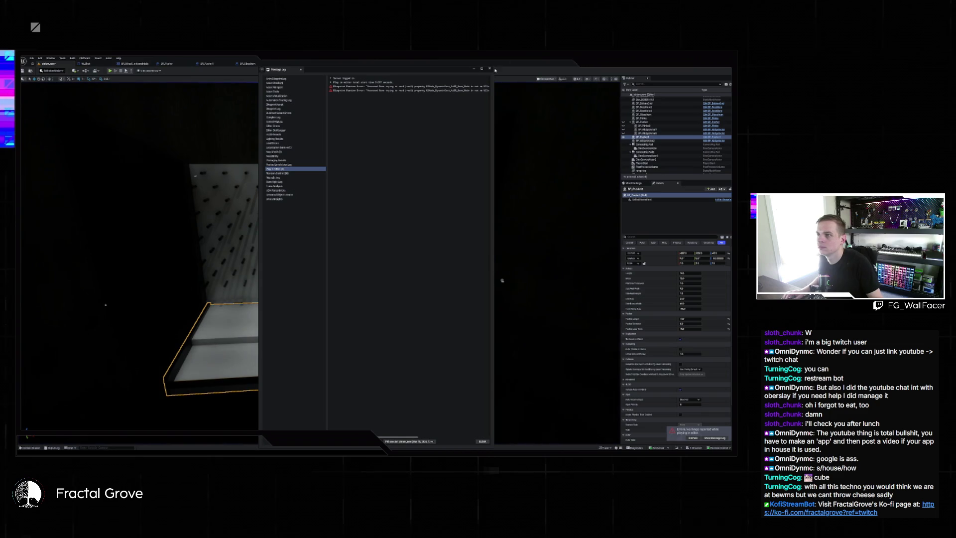
mouse_move(446, 66)
mouse_down()
mouse_move(446, 219)
mouse_move(447, 161)
mouse_up()
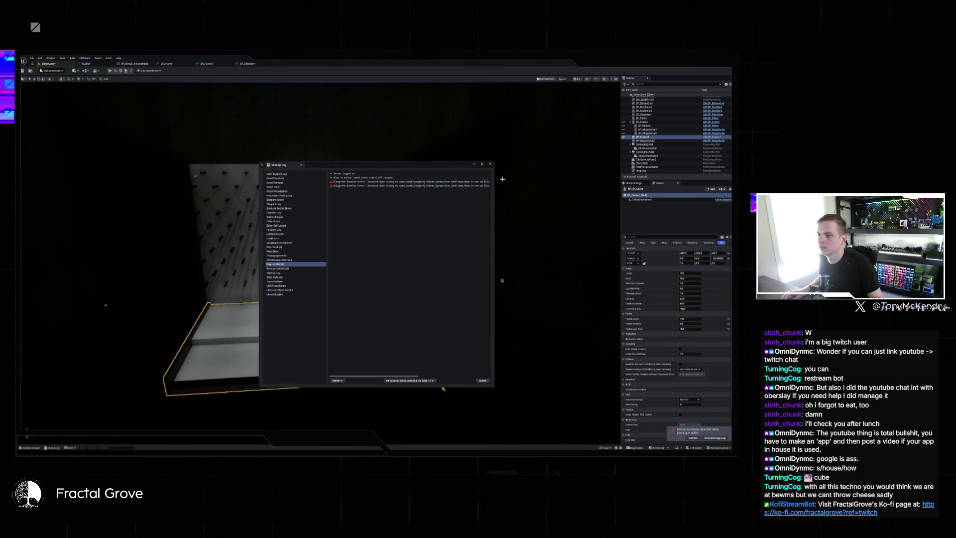
click(489, 165)
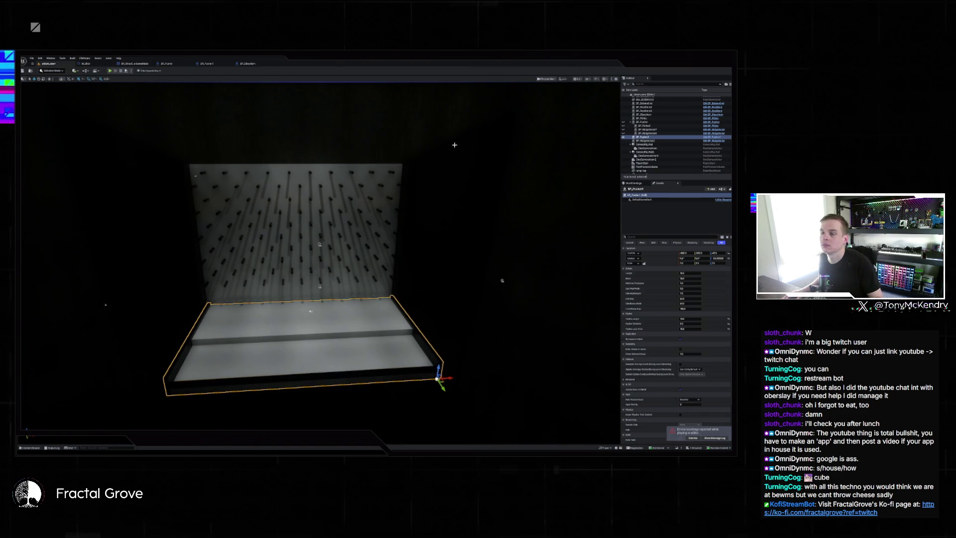
mouse_move(454, 145)
mouse_down()
mouse_move(437, 132)
mouse_move(486, 230)
mouse_move(278, 116)
mouse_move(369, 125)
mouse_up()
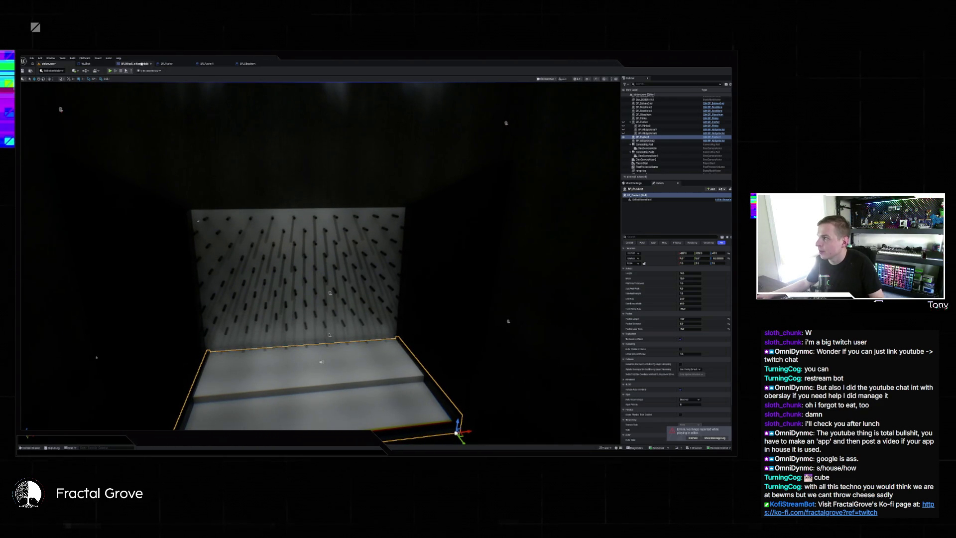
click(141, 63)
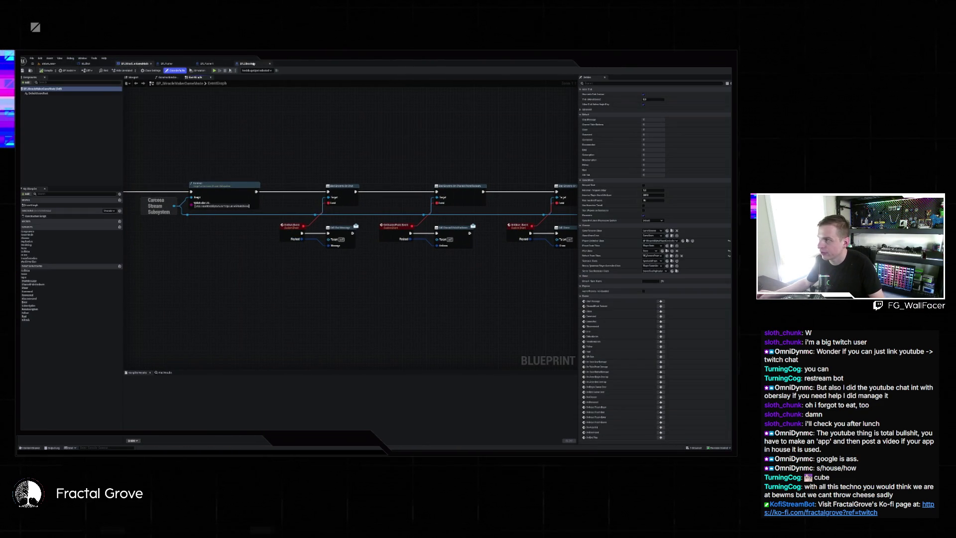
Step: Open the selected level actor's Blueprint with Ctrl+E and view its EventGraph
click(49, 64)
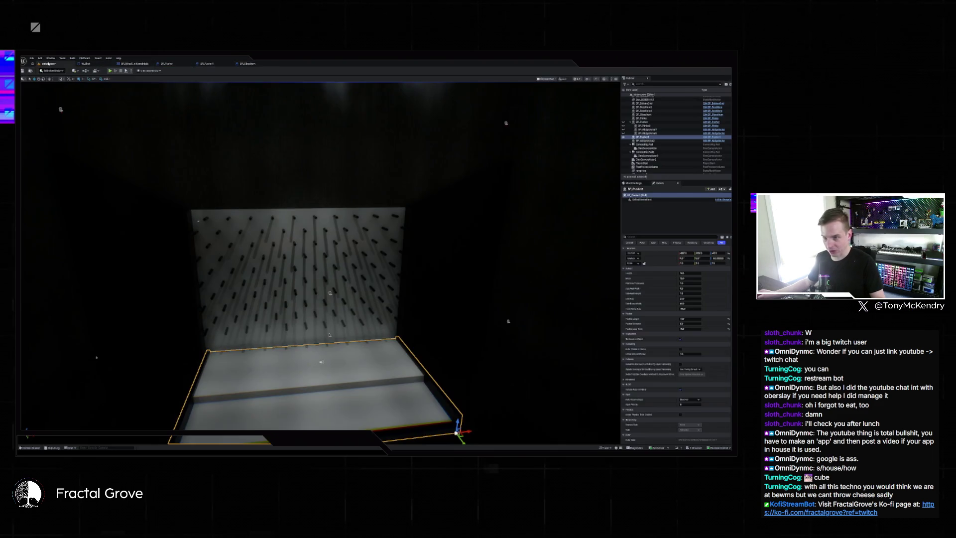
scroll(677, 134, up, 3)
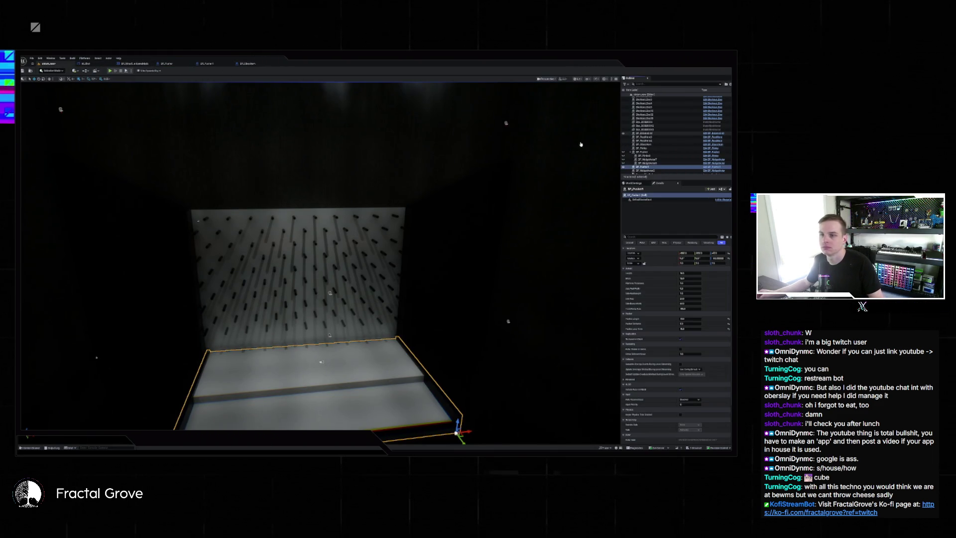
key(ctrl+e)
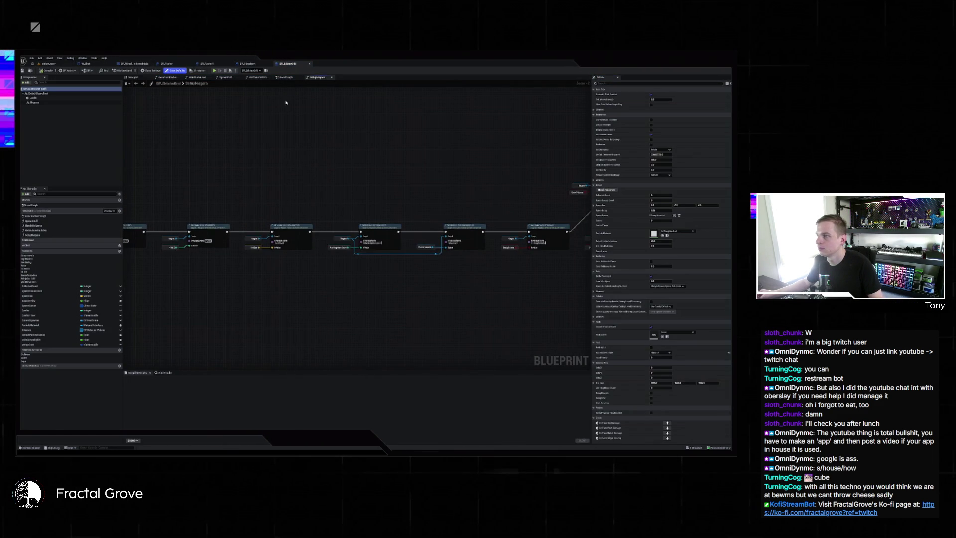
click(285, 78)
scroll(418, 174, down, 3)
scroll(417, 175, up, 2)
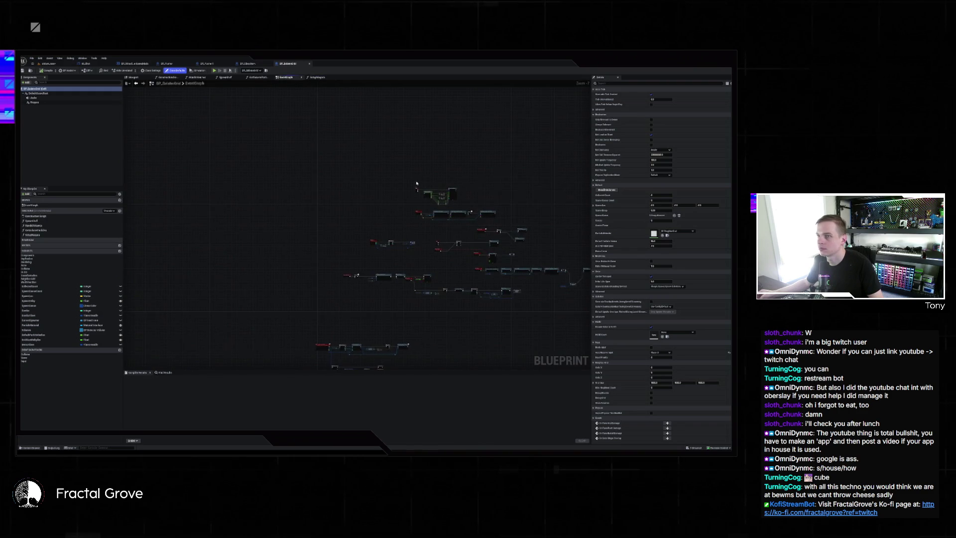
mouse_move(418, 175)
mouse_down()
mouse_move(353, 167)
mouse_move(425, 81)
mouse_up()
scroll(410, 209, up, 5)
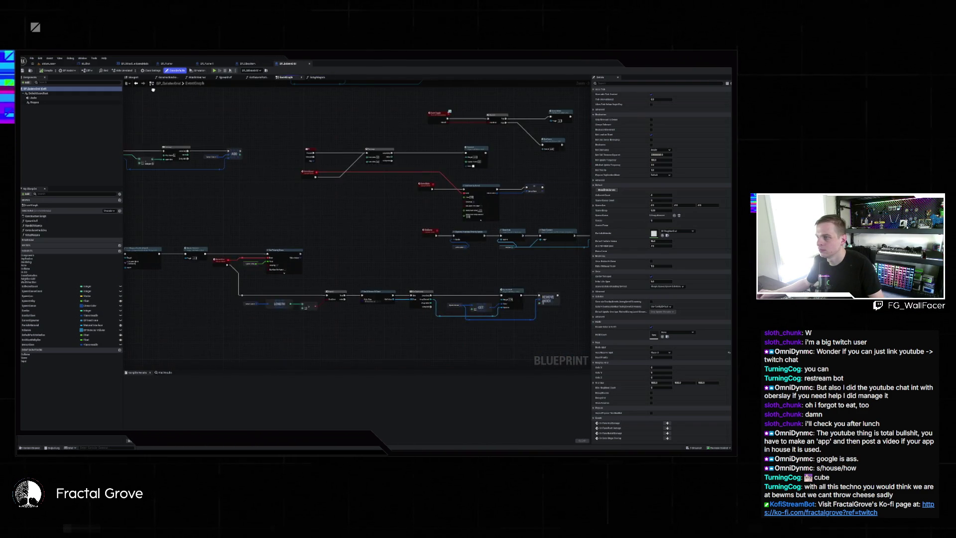
Step: Return to the game mode Blueprint and pan across its chat bind-event nodes
key(ctrl+Tab)
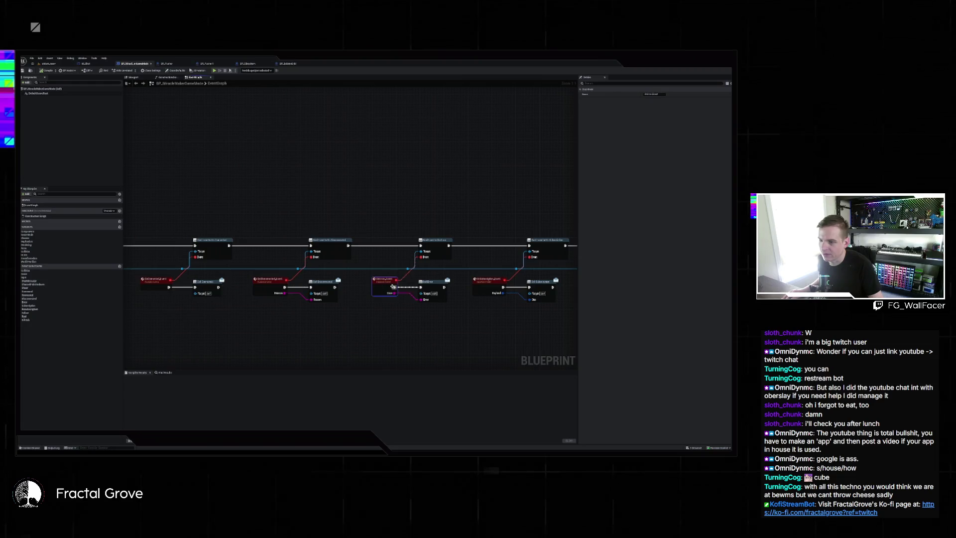
click(490, 282)
drag(490, 282, 406, 282)
mouse_move(467, 299)
mouse_down()
mouse_move(312, 293)
mouse_move(435, 293)
mouse_up()
scroll(375, 275, down, 1)
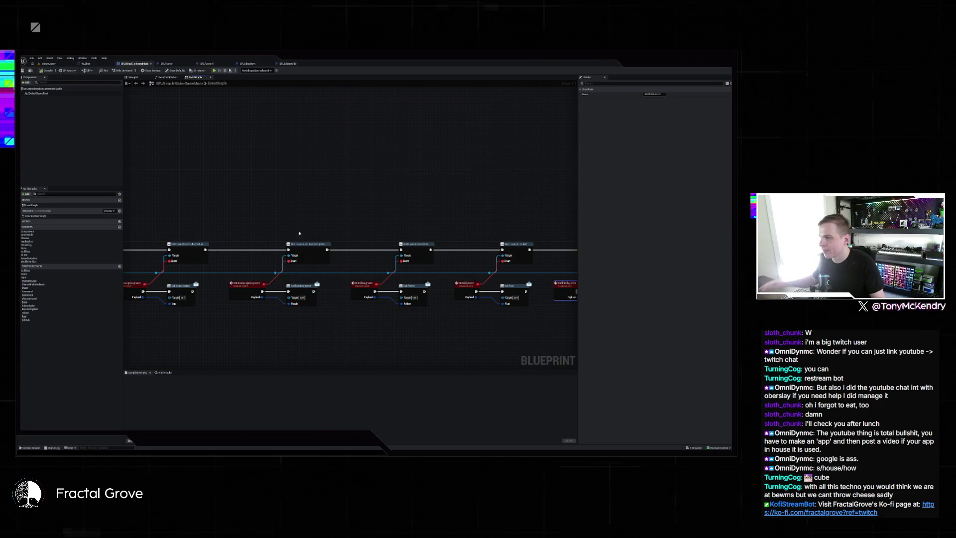
scroll(233, 234, down, 1)
mouse_move(232, 234)
mouse_down()
mouse_move(488, 253)
mouse_move(256, 211)
mouse_move(272, 213)
mouse_move(251, 258)
mouse_up()
drag(443, 261, 259, 269)
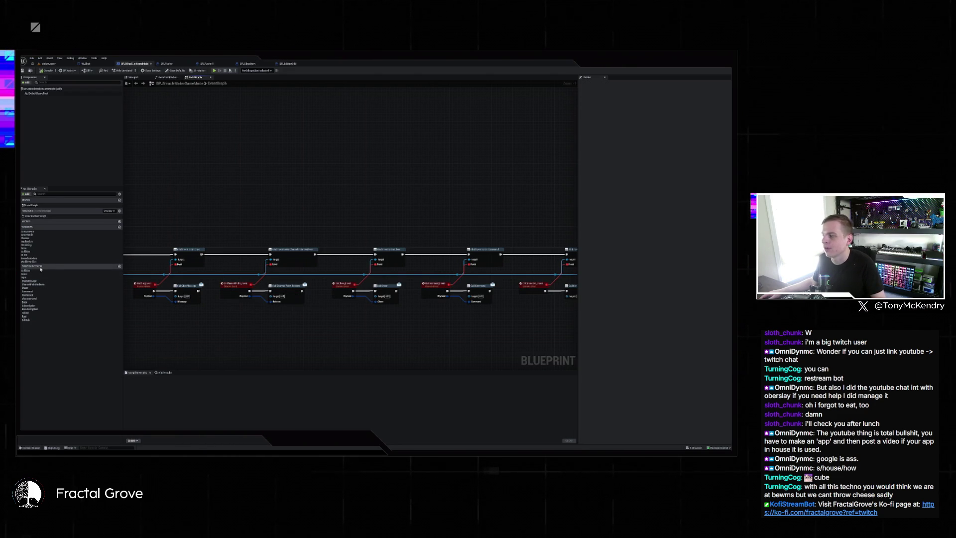
Step: Add a Get Game Mode node to the other Blueprint's event graph
click(286, 64)
scroll(370, 205, down, 3)
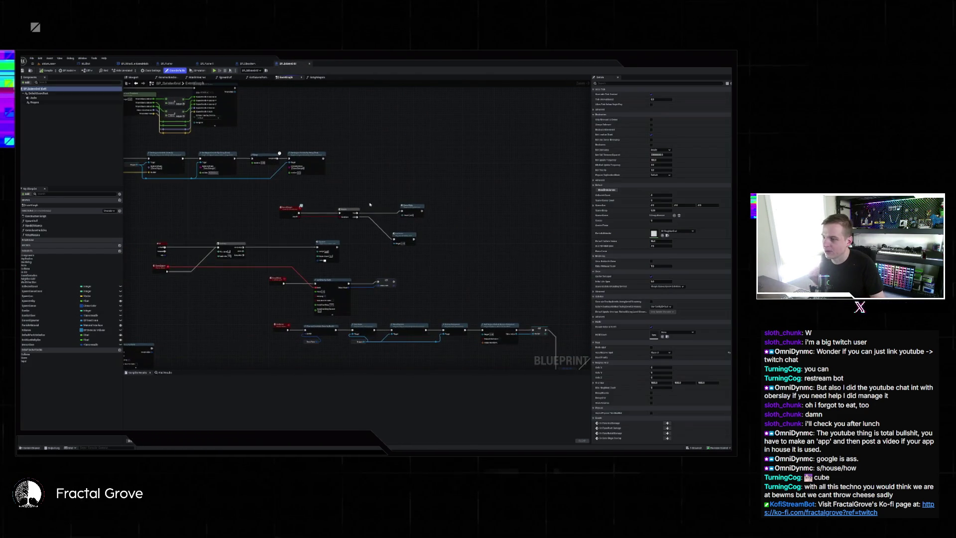
right_click(483, 190)
text(getgamep)
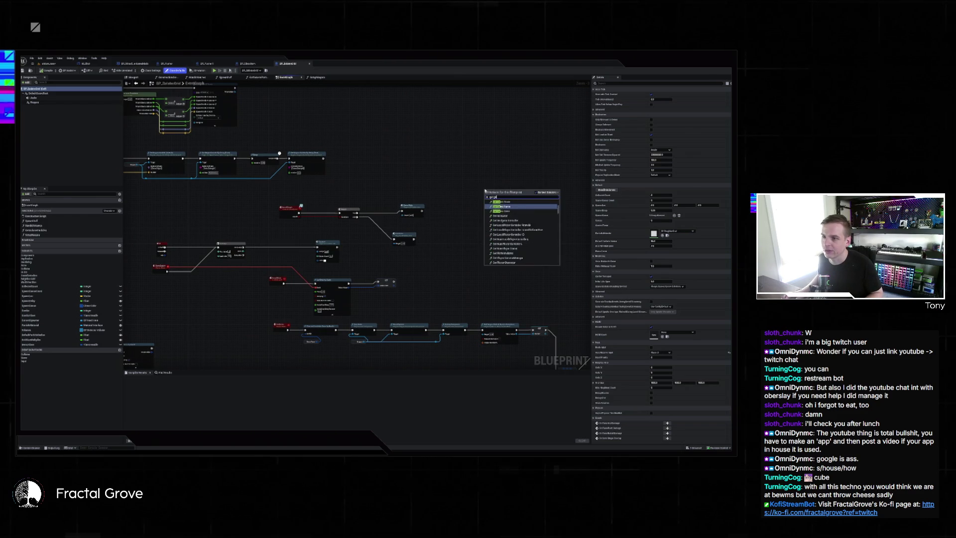
text(ode)
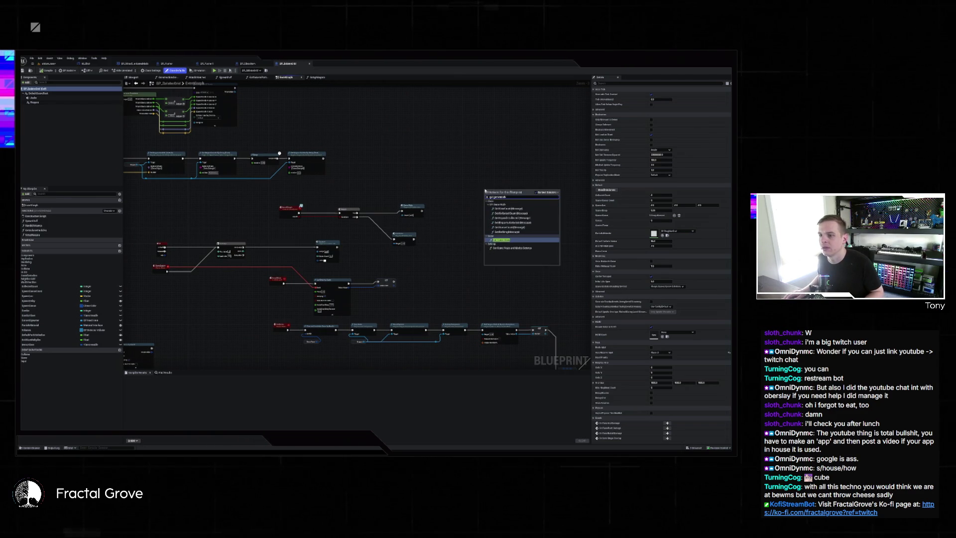
key(Return)
scroll(423, 219, up, 2)
Step: Cast the game mode to the BP game mode class and add a 'bind chat' Bind Event node
drag(431, 217, 480, 204)
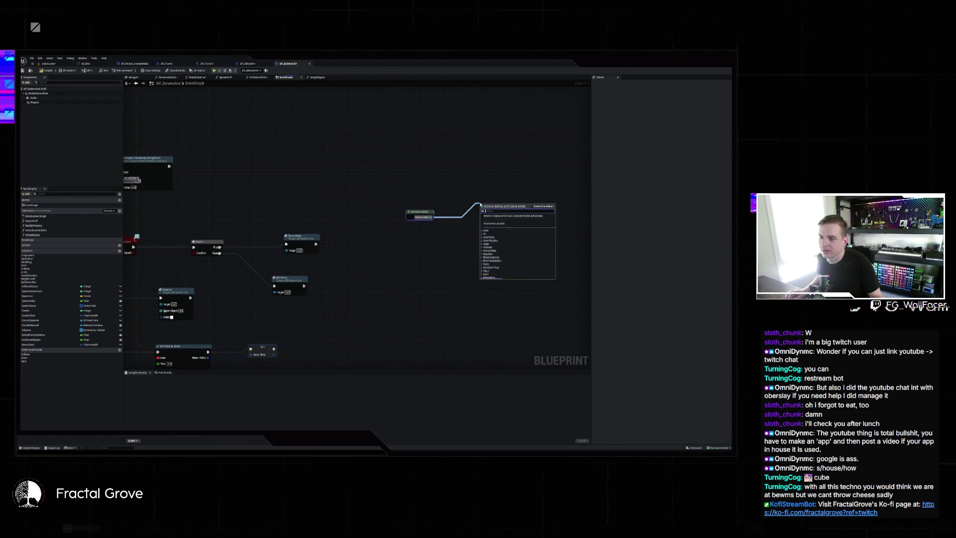
text(cast)
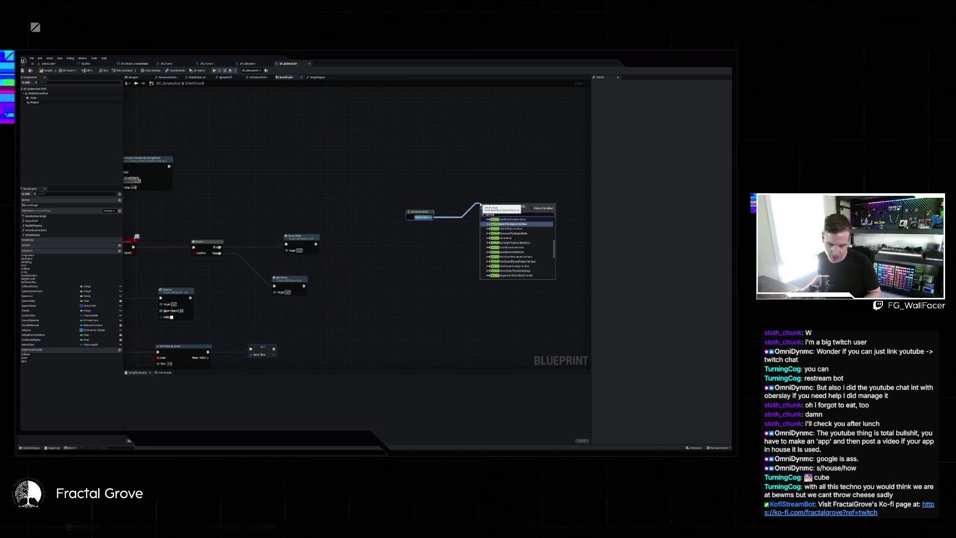
text(bp)
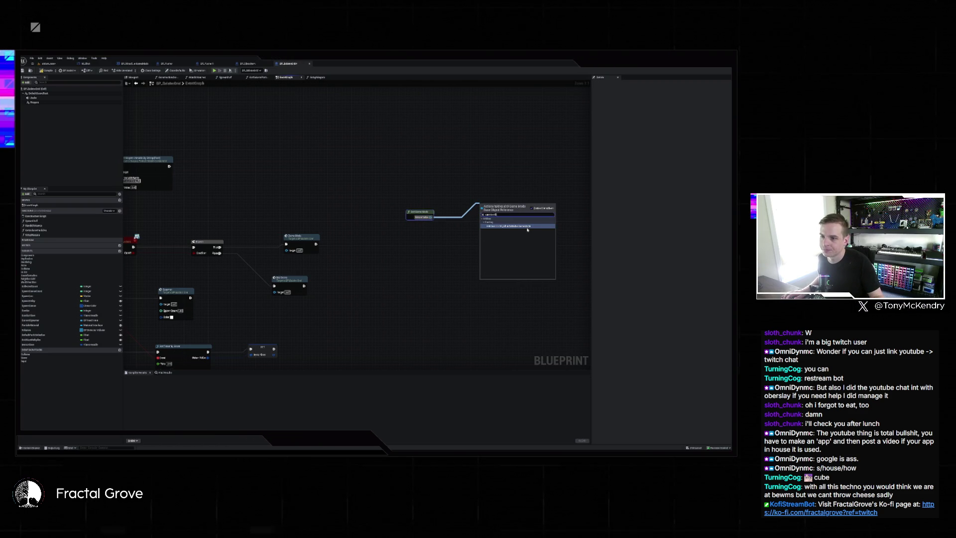
click(527, 227)
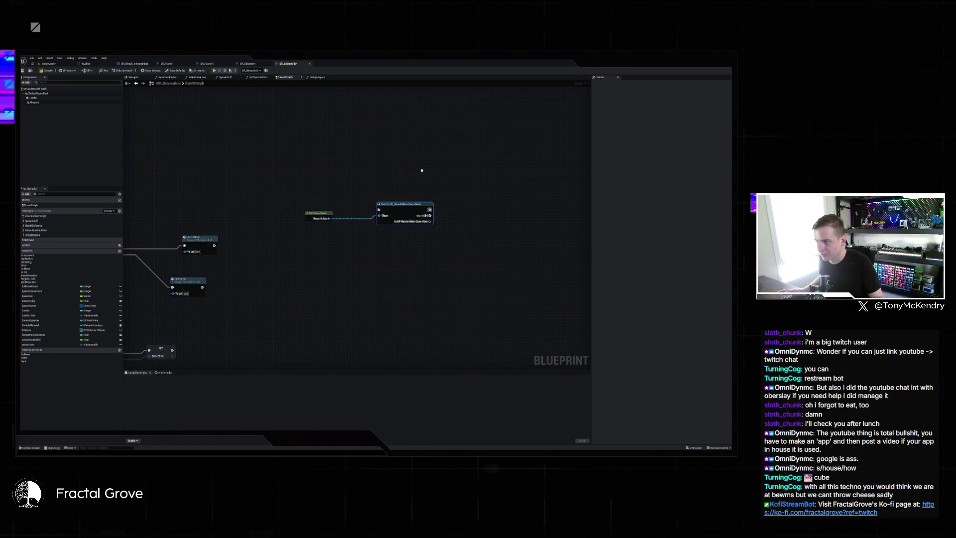
mouse_move(452, 238)
mouse_down()
mouse_move(367, 236)
mouse_move(395, 213)
mouse_up()
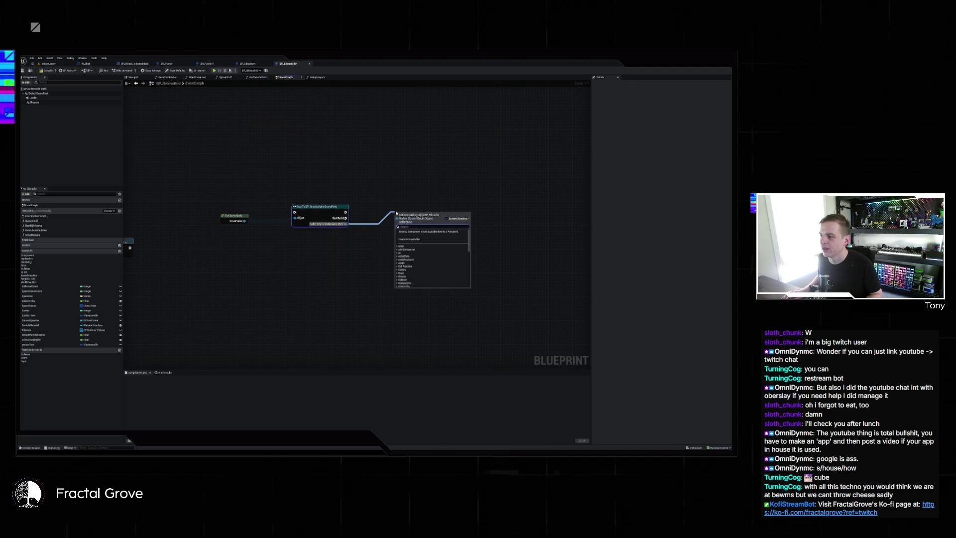
text(bind to)
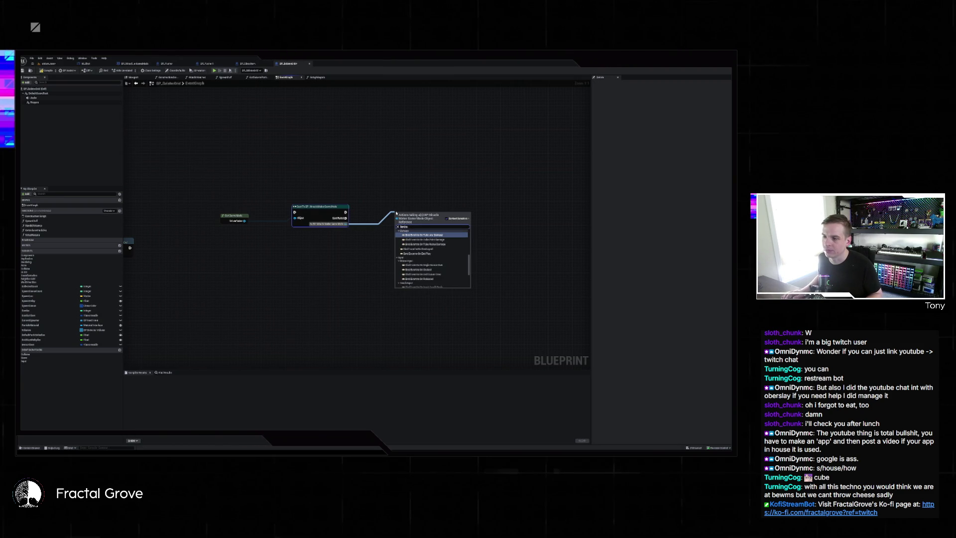
text( chat)
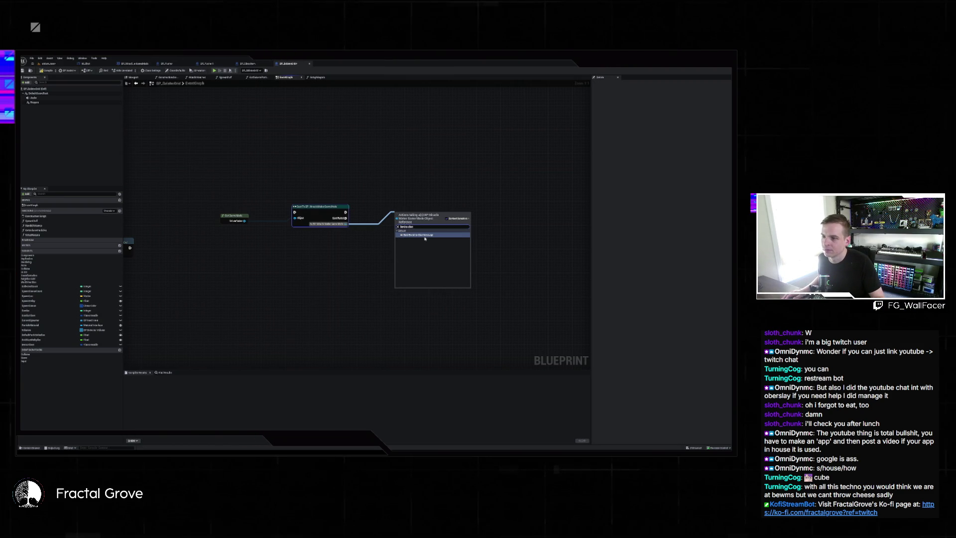
click(425, 235)
scroll(532, 250, down, 5)
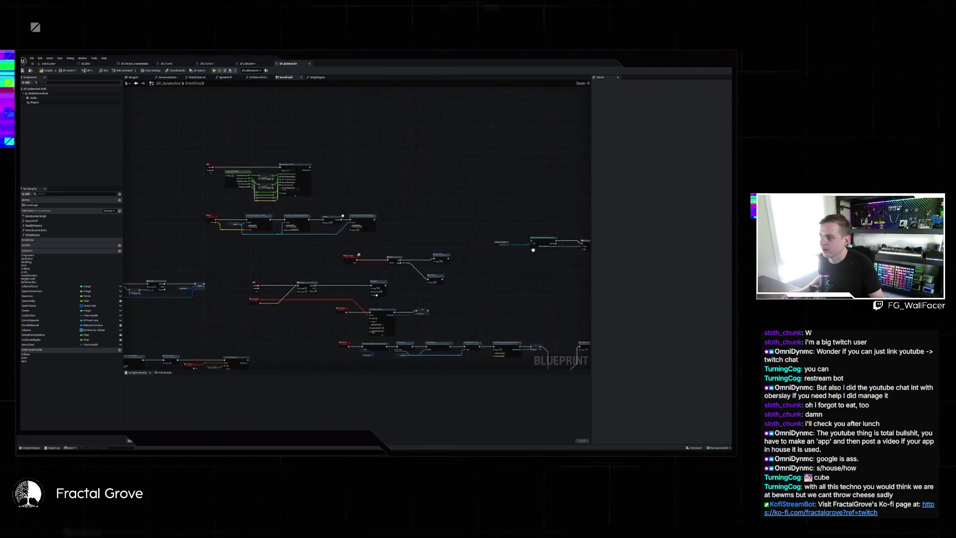
Step: Wire the Delay's Completed pin to the Cast node and Send Event onward to Set Niagara Variable
mouse_move(310, 262)
mouse_down()
mouse_move(464, 186)
mouse_move(348, 124)
mouse_up()
drag(361, 216, 250, 216)
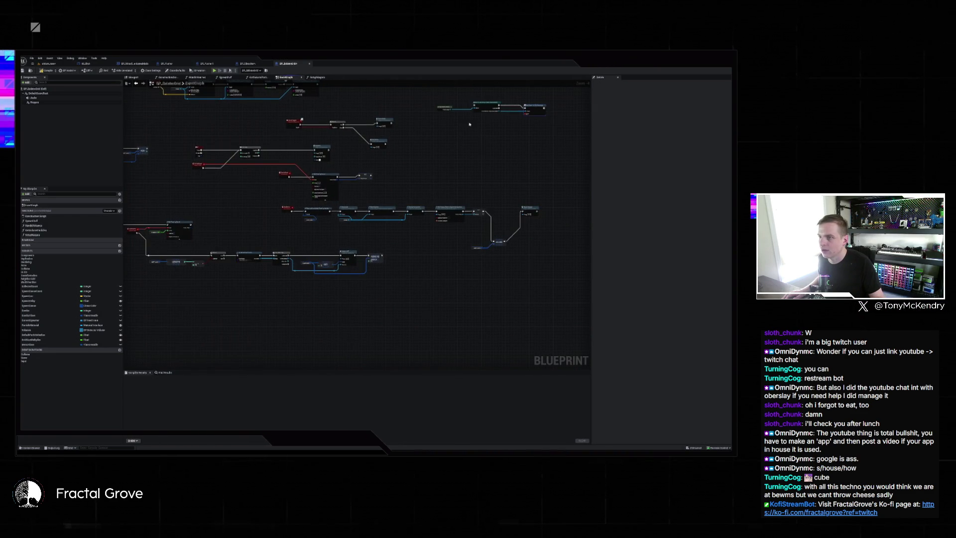
scroll(342, 251, up, 4)
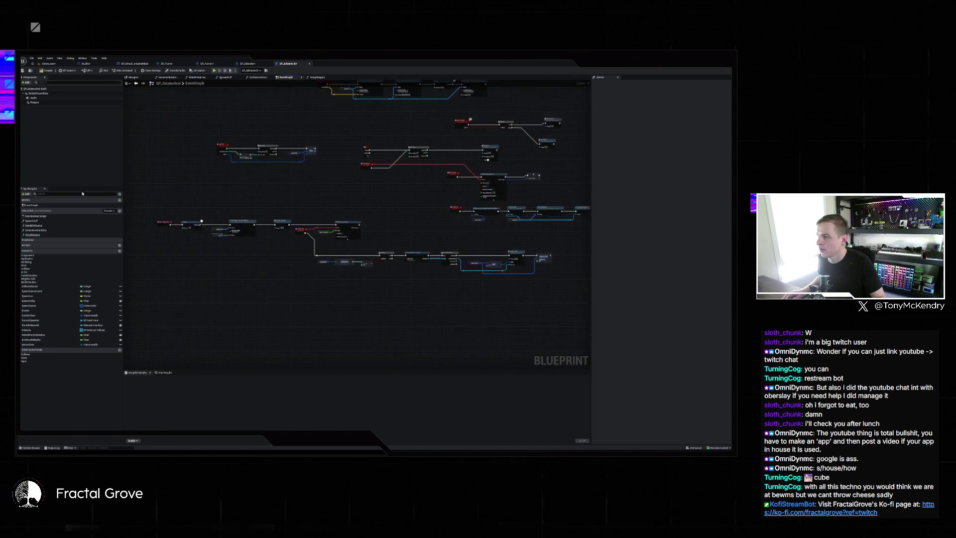
drag(342, 251, 412, 272)
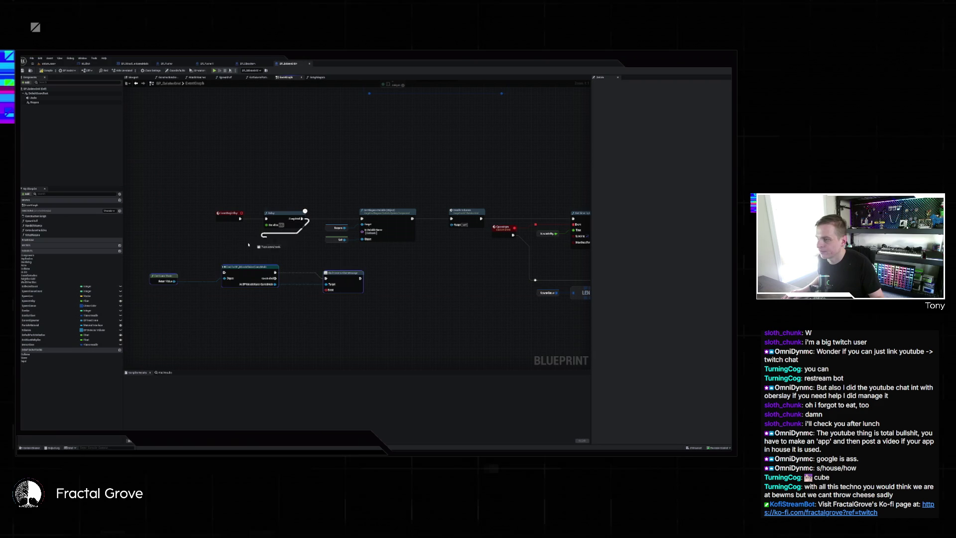
mouse_move(301, 218)
mouse_down()
mouse_move(256, 277)
mouse_move(224, 272)
mouse_up()
drag(361, 279, 390, 237)
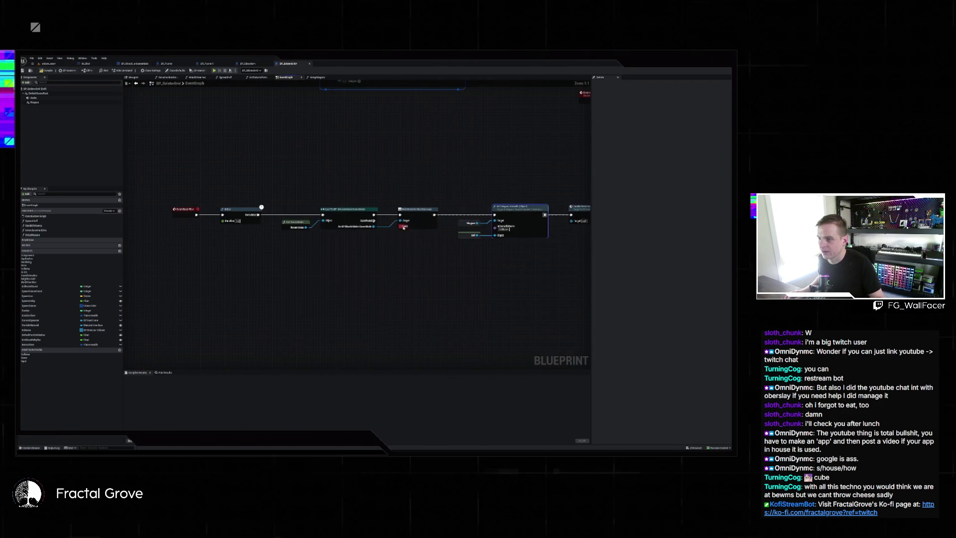
Step: Bind a new Custom Event to the Bind Event's delegate pin and bring up its Message pin options
drag(402, 227, 366, 277)
text(custom)
key(Return)
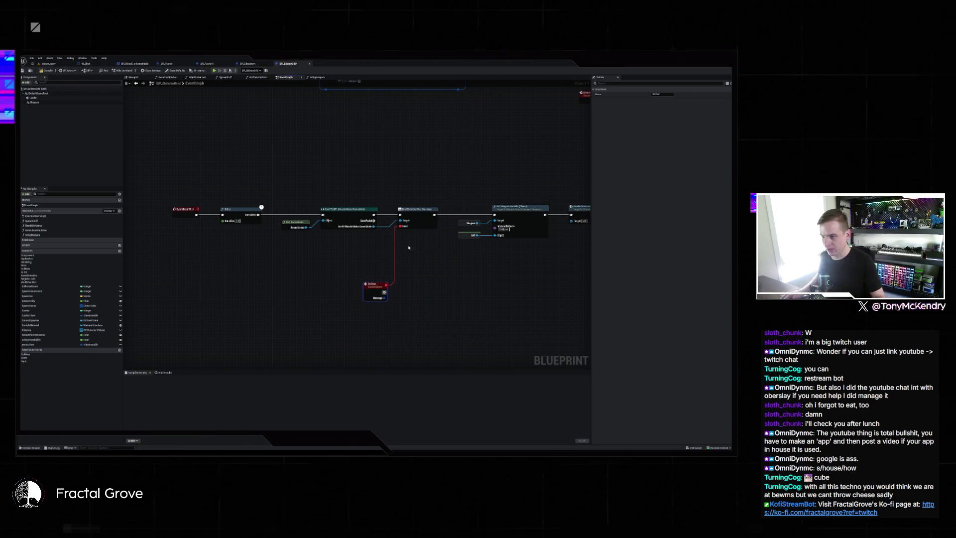
drag(409, 247, 282, 211)
right_click(258, 262)
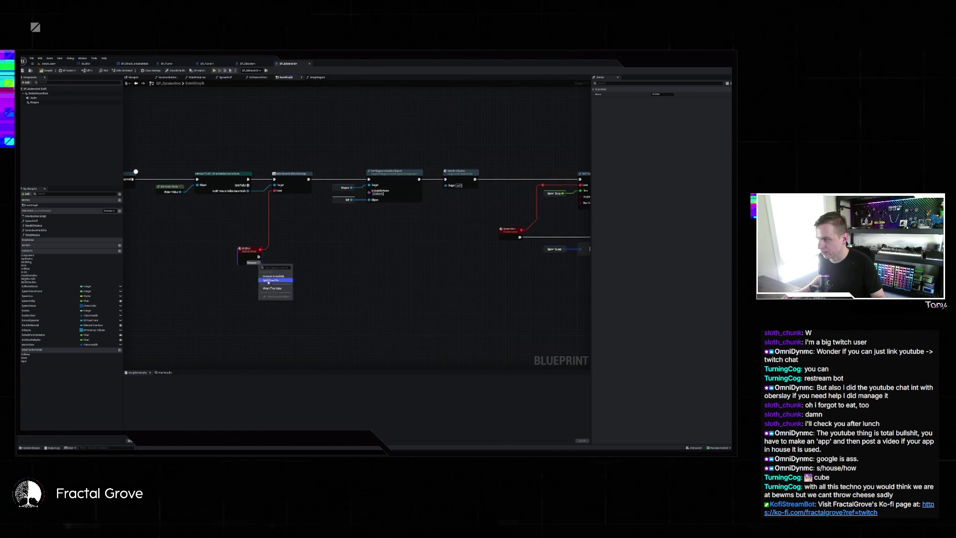
Step: Split the Custom Event's Message pin into its individual struct fields
click(268, 281)
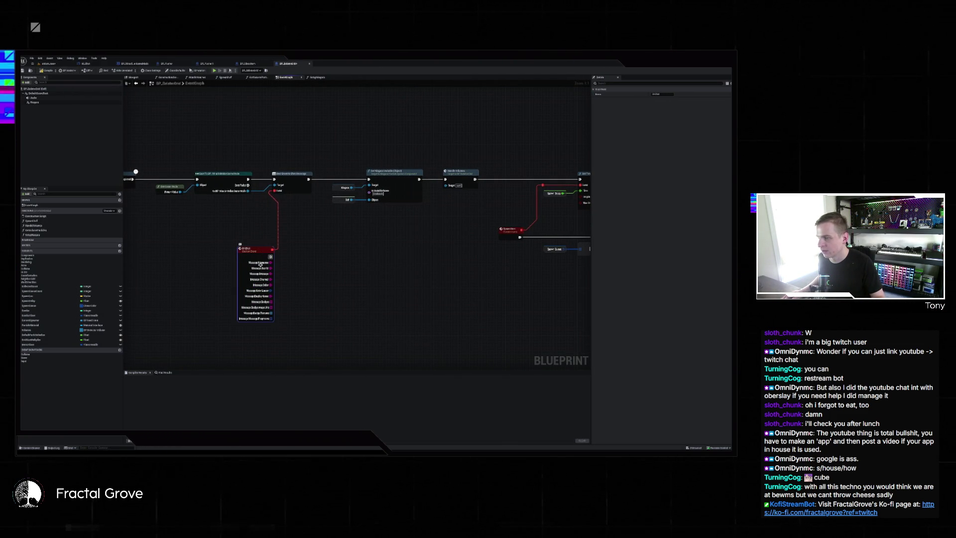
scroll(234, 281, down, 5)
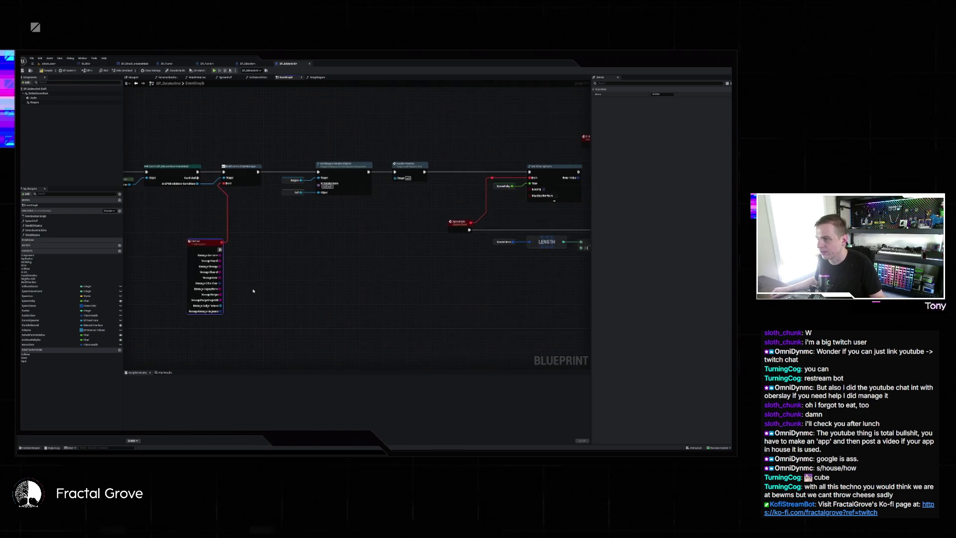
scroll(362, 223, up, 2)
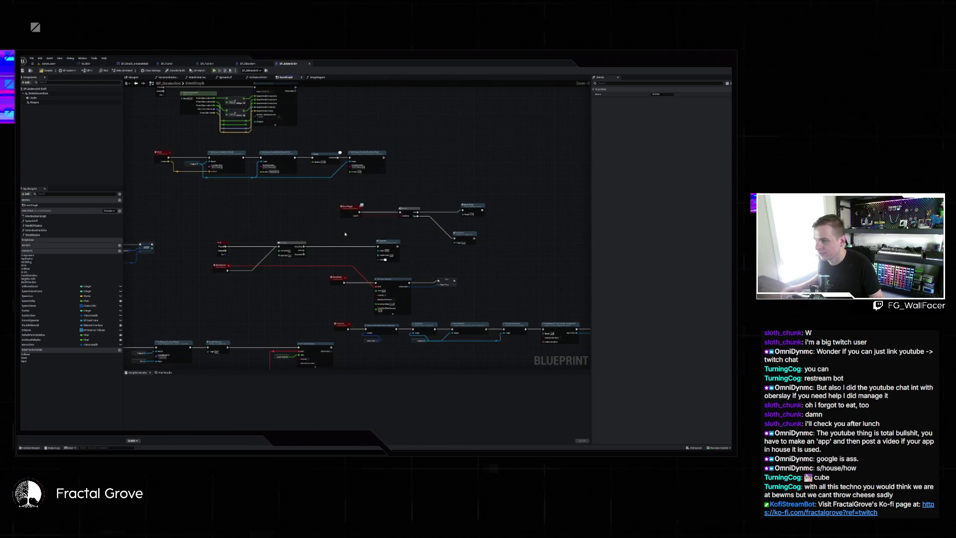
scroll(345, 233, up, 3)
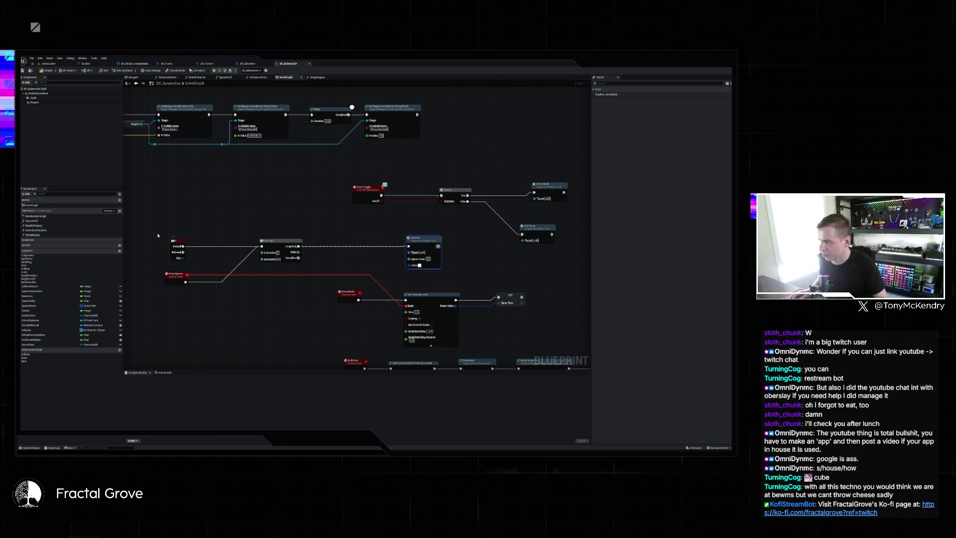
scroll(298, 203, down, 3)
scroll(336, 279, up, 3)
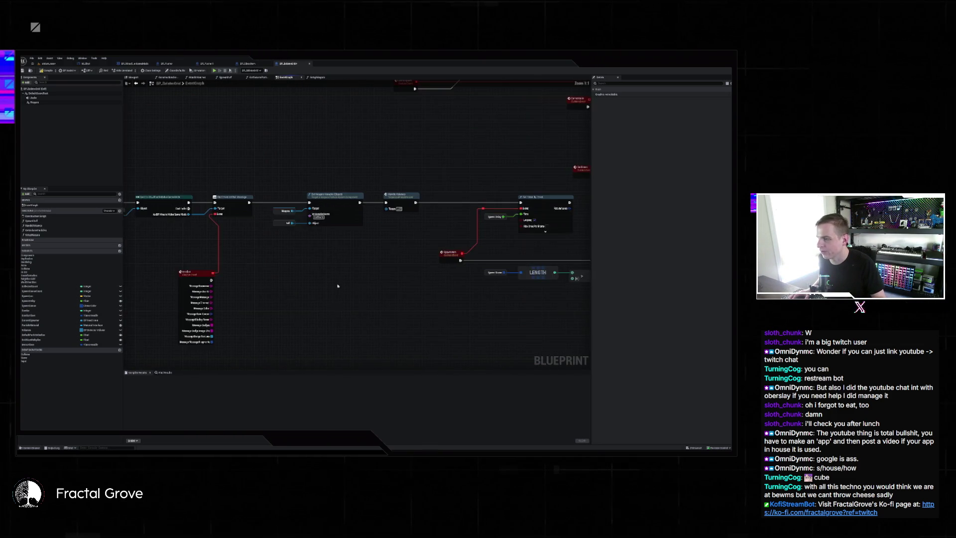
Step: Paste a Spawner node after the event, wiring its execution and the Message Color pin into it
key(ctrl+v)
drag(329, 286, 249, 253)
drag(345, 280, 354, 246)
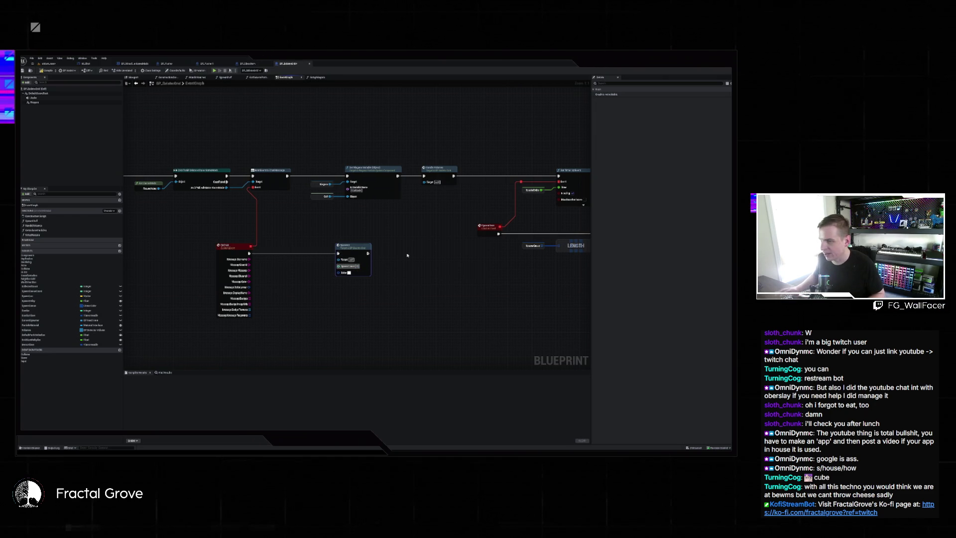
click(319, 286)
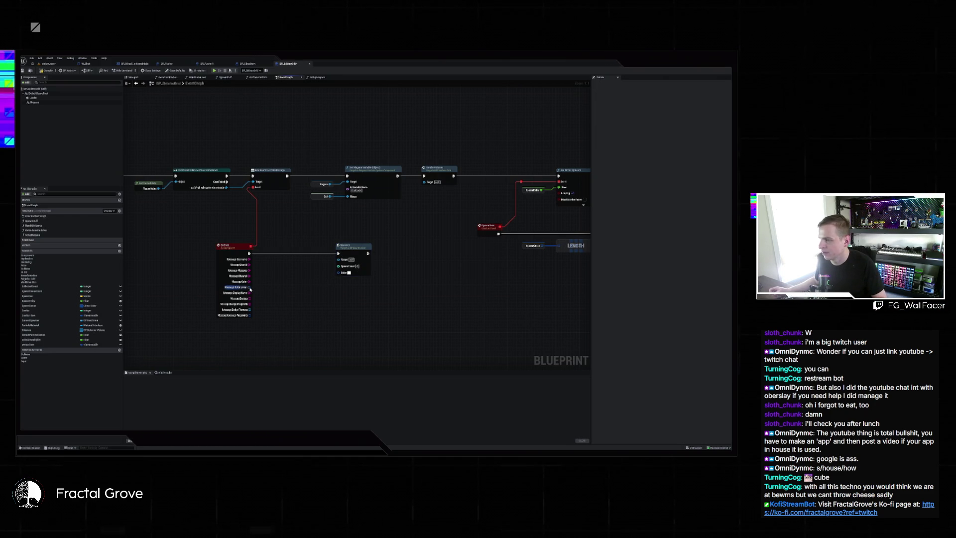
drag(250, 288, 341, 274)
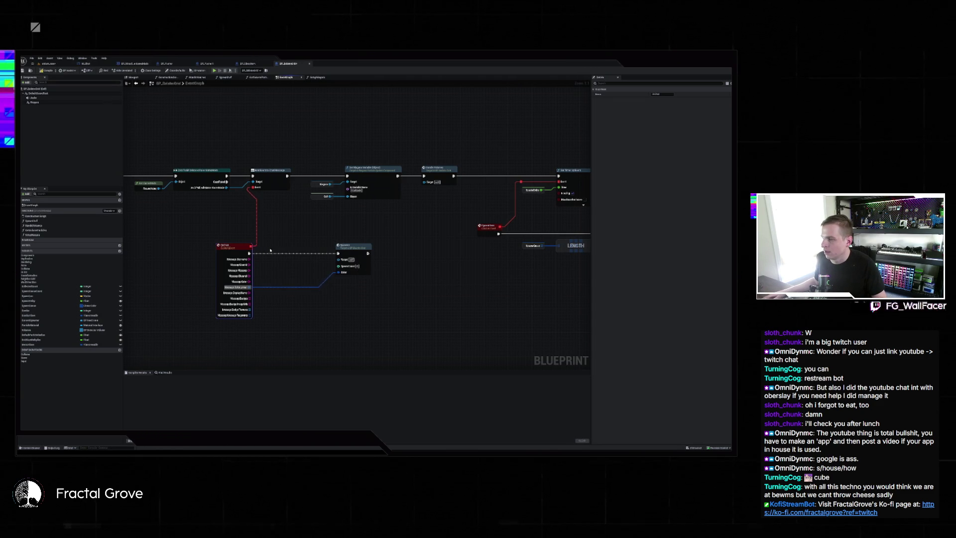
drag(347, 249, 397, 255)
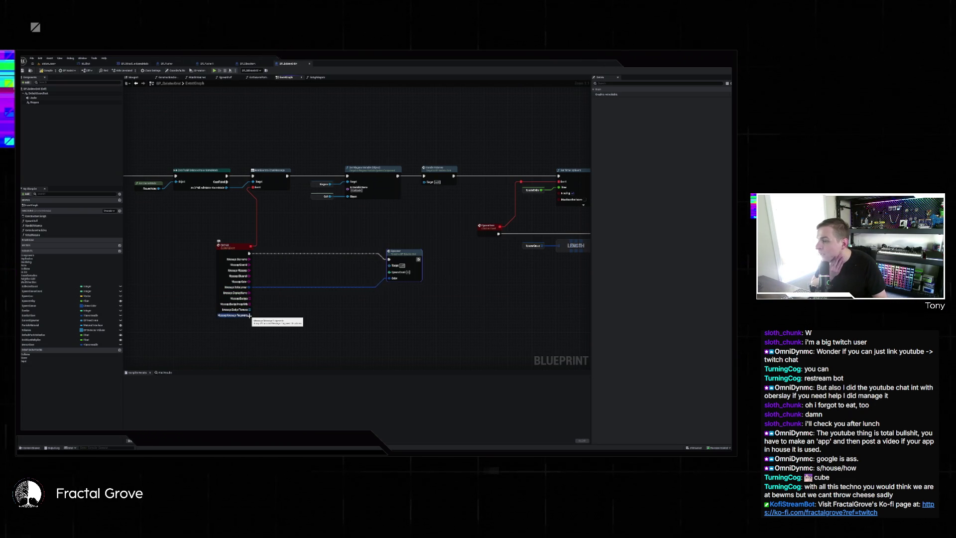
Step: Arrange the Spawner node under the event and compile the Blueprint
right_click(249, 315)
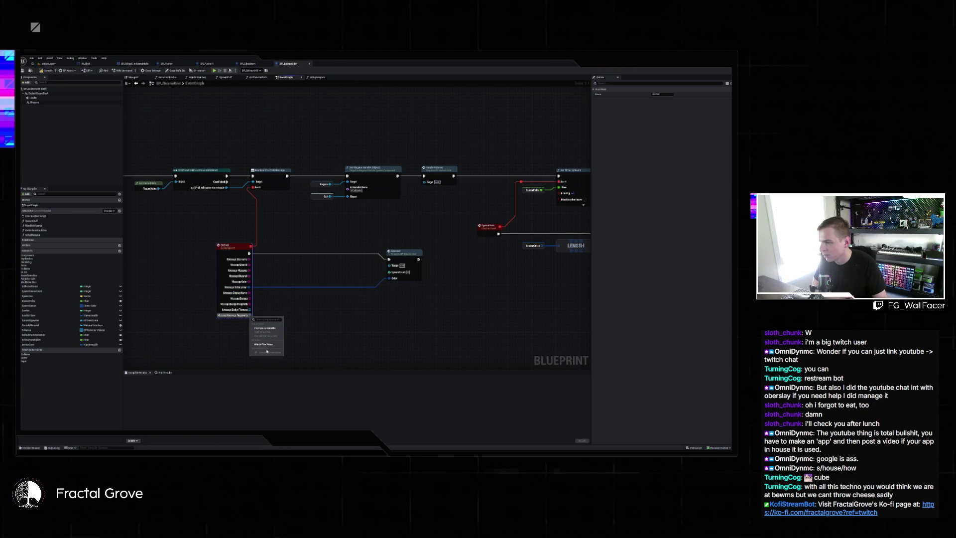
click(286, 306)
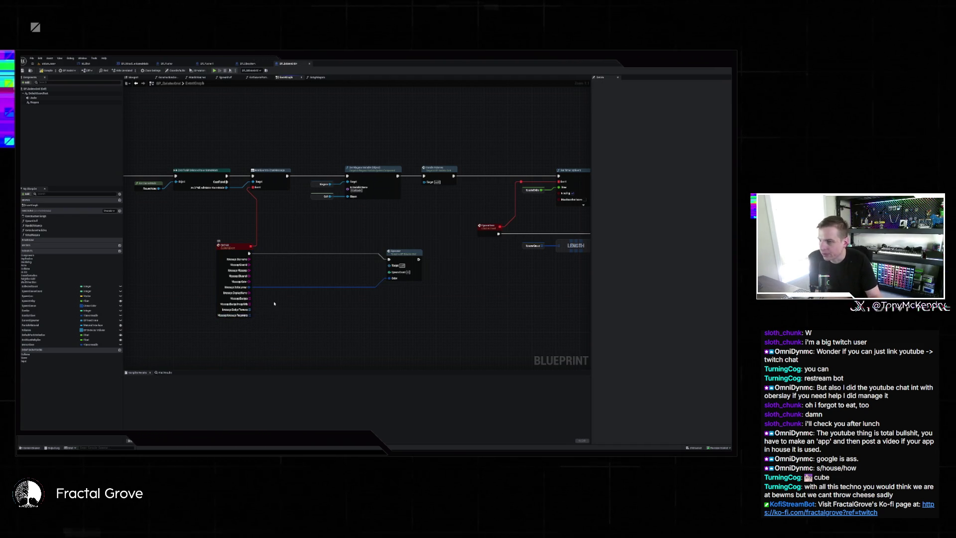
drag(249, 315, 160, 315)
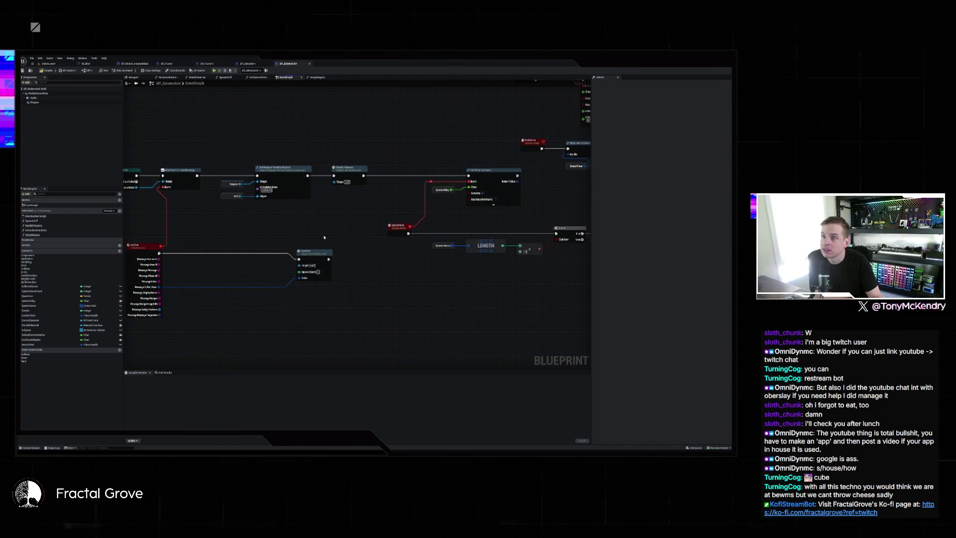
drag(248, 315, 336, 314)
drag(443, 248, 313, 244)
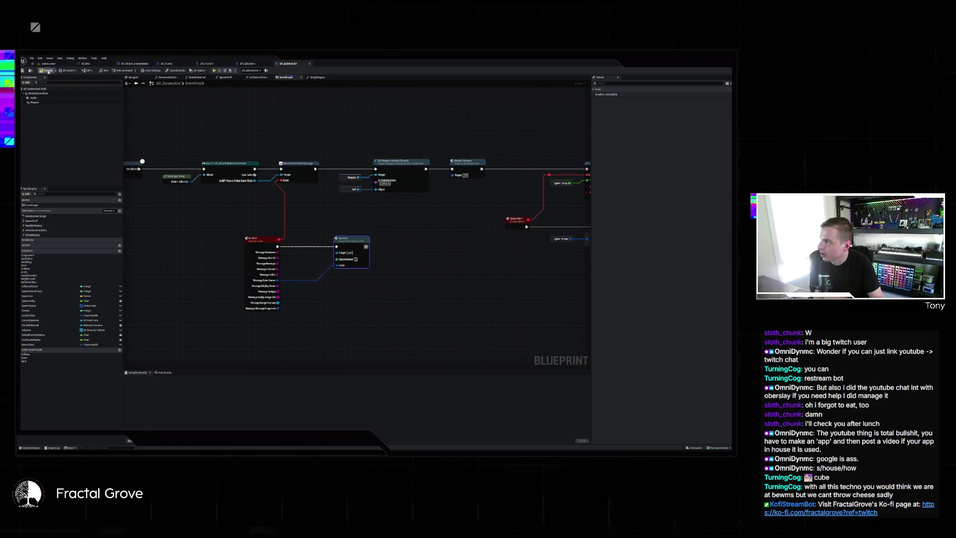
key(F7)
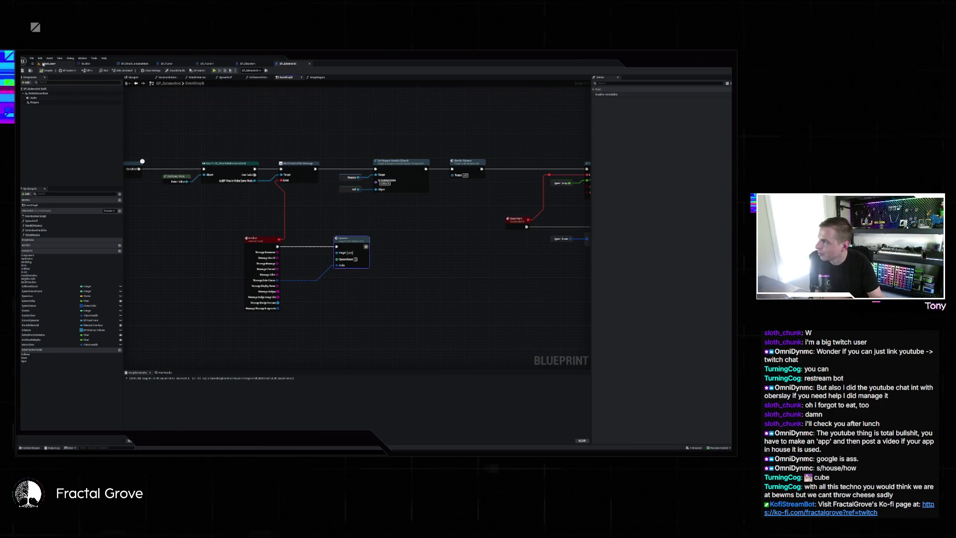
Step: Play the pegboard level, send test chat messages to spawn blue, black and white balls, then stop
click(49, 64)
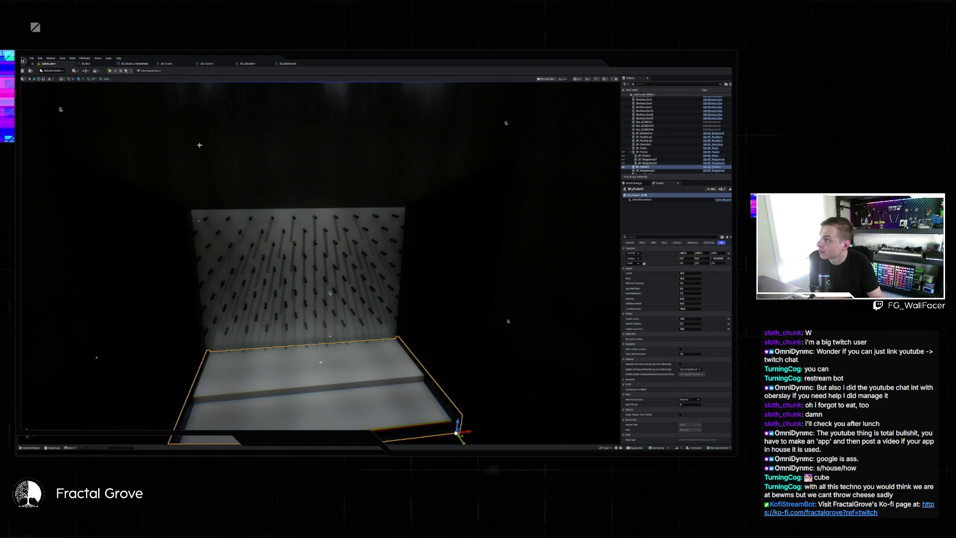
click(114, 72)
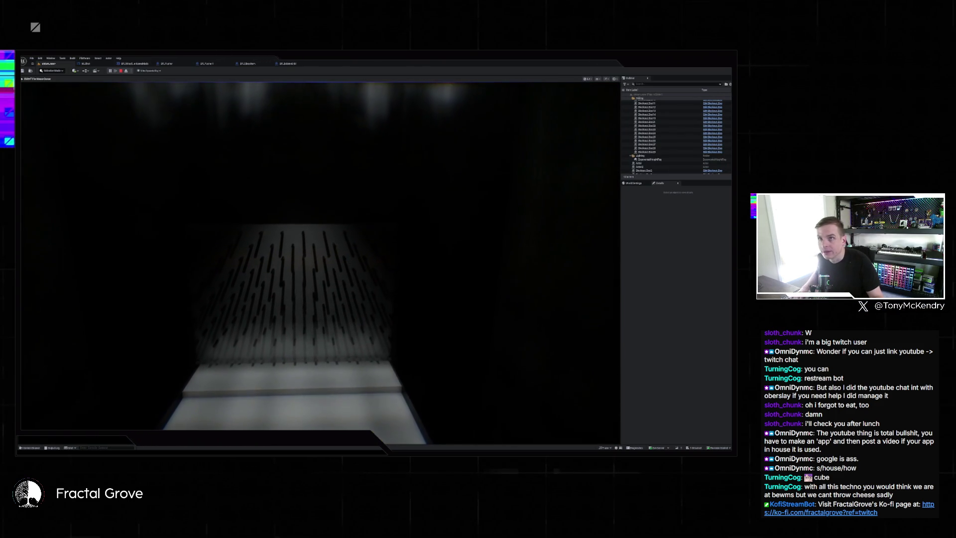
key(super)
key(super)
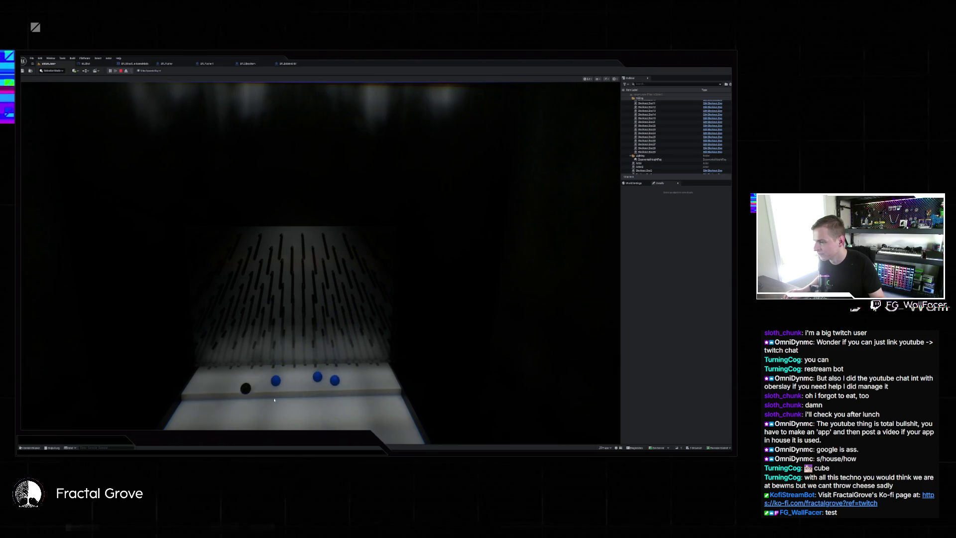
click(260, 379)
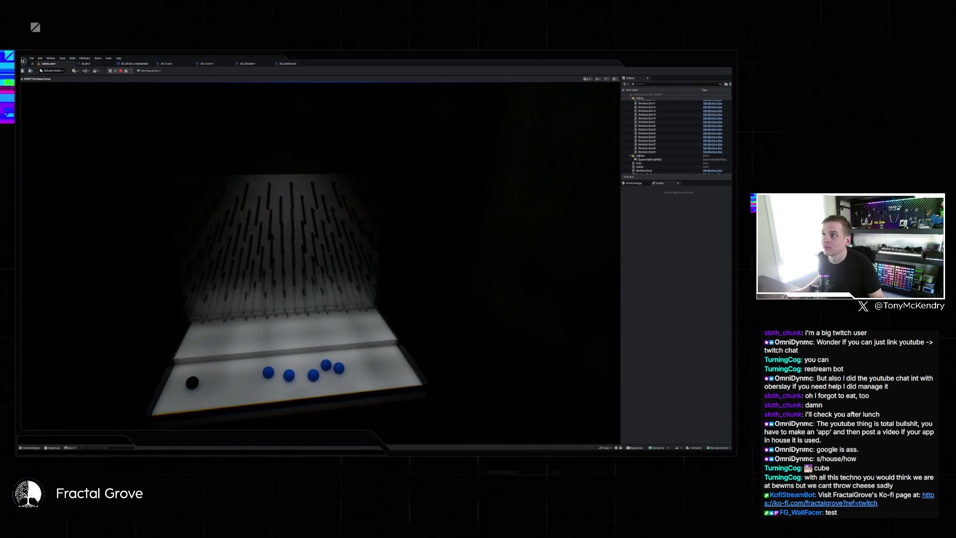
key(super)
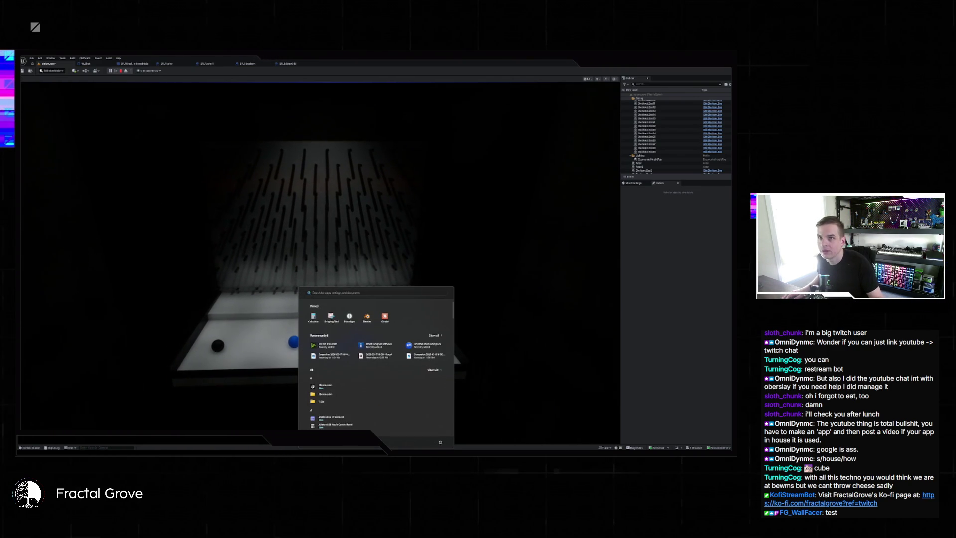
key(Escape)
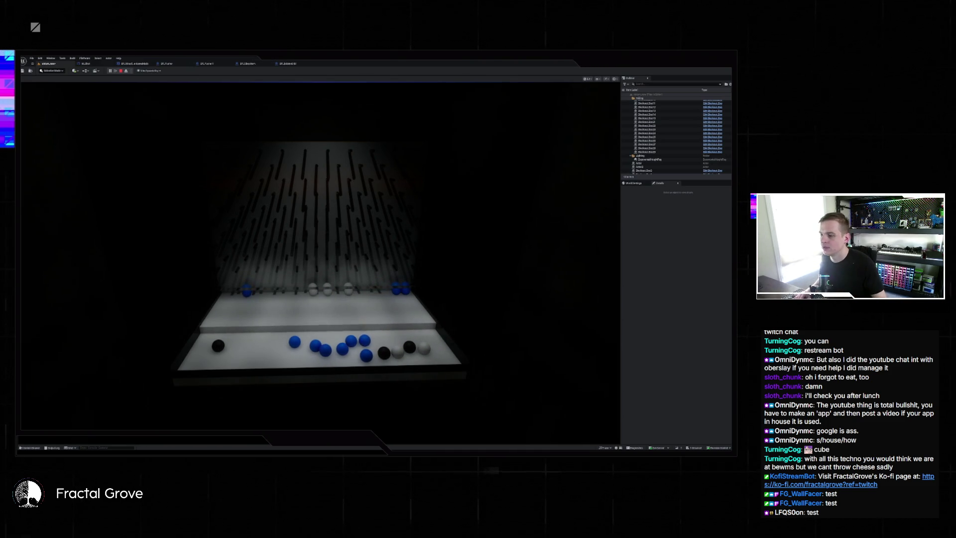
click(120, 70)
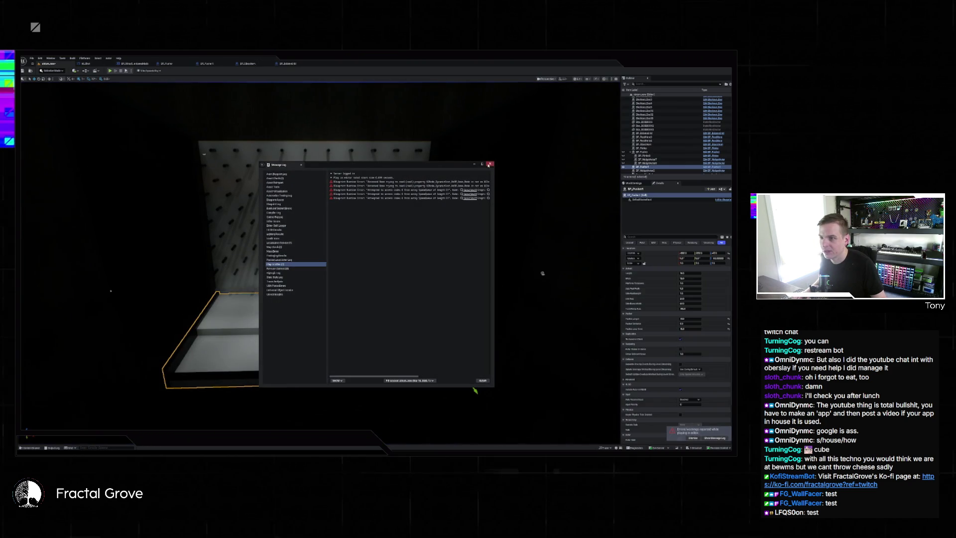
Step: Close the error log and browse the spawner Blueprint's Event Graph toward the SpawnStuff call
click(489, 163)
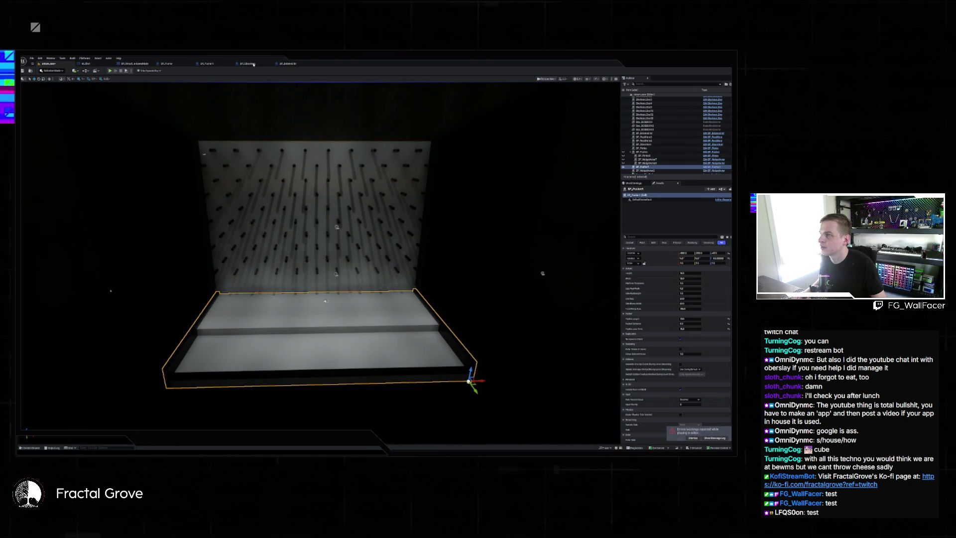
click(288, 64)
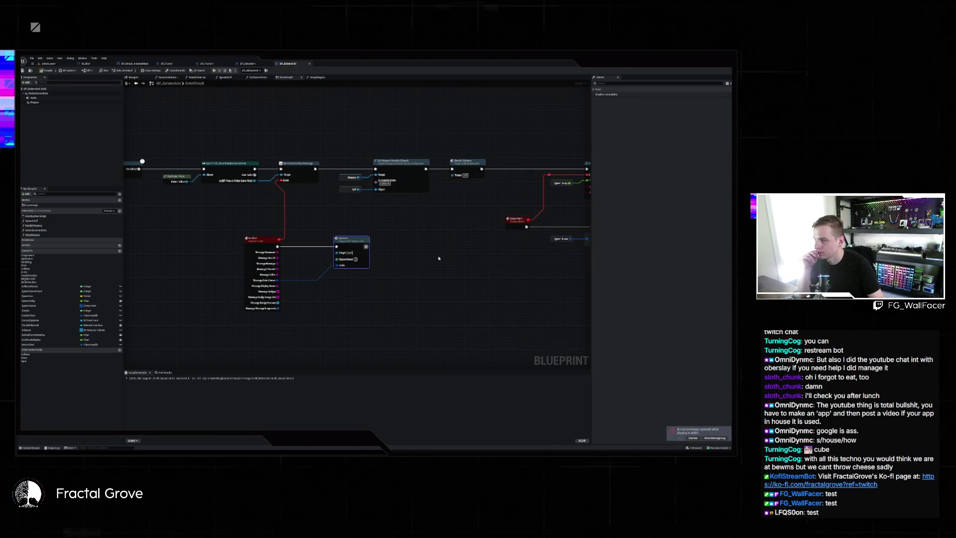
mouse_move(439, 257)
mouse_down()
mouse_move(360, 242)
mouse_move(397, 273)
mouse_move(338, 274)
mouse_up()
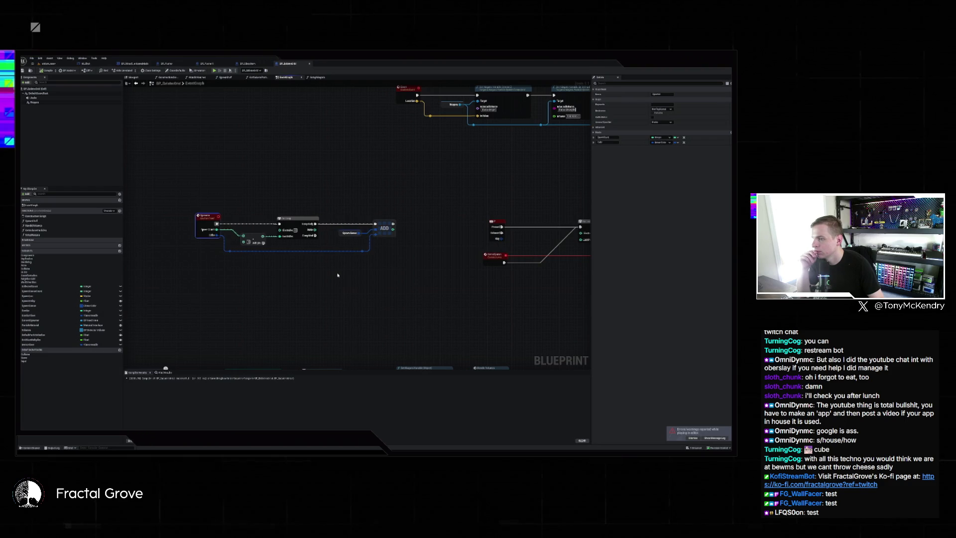
mouse_move(401, 261)
mouse_down()
mouse_move(251, 255)
mouse_move(249, 268)
mouse_move(271, 213)
mouse_move(308, 241)
mouse_move(227, 188)
mouse_move(408, 169)
mouse_up()
scroll(308, 241, down, 3)
scroll(450, 177, down, 2)
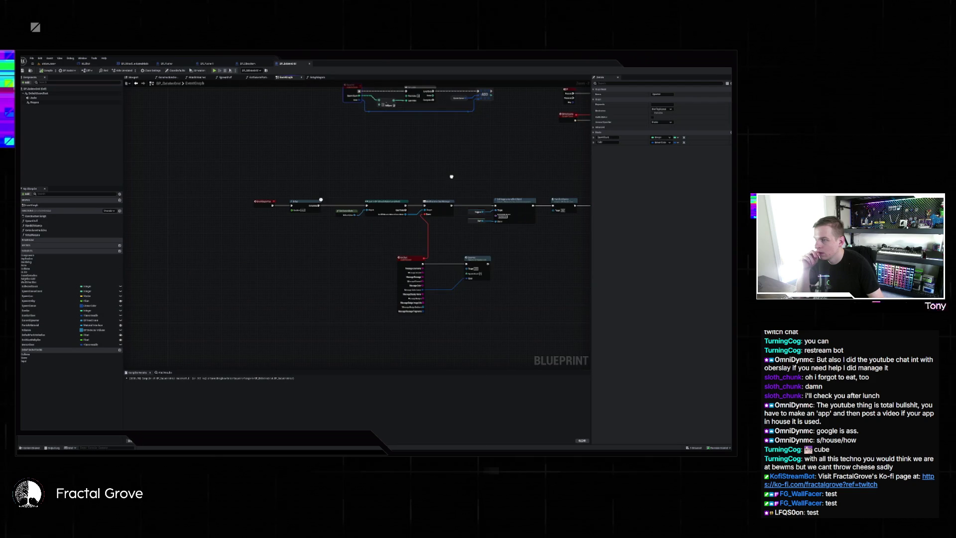
scroll(315, 248, up, 2)
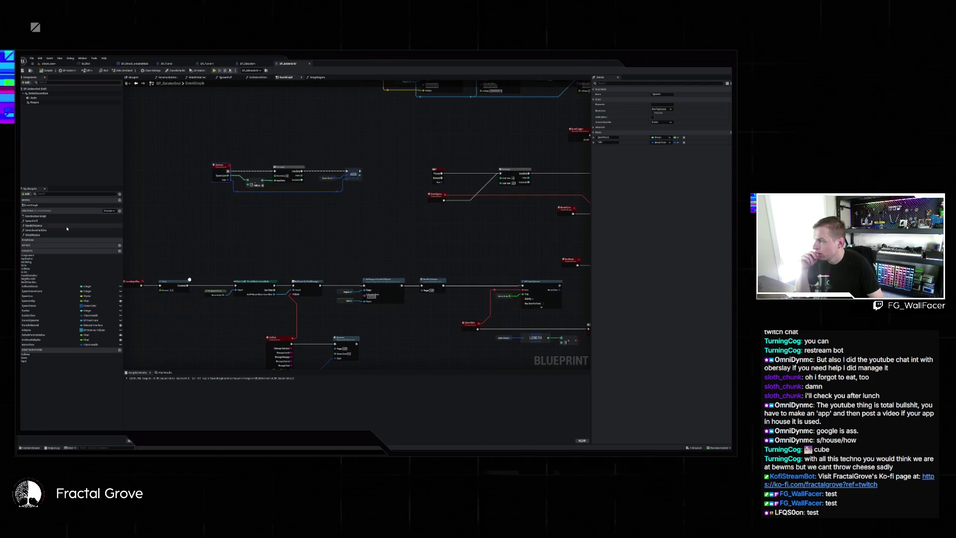
Step: Open the SpawnStuff function graph and show the output log
double_click(48, 220)
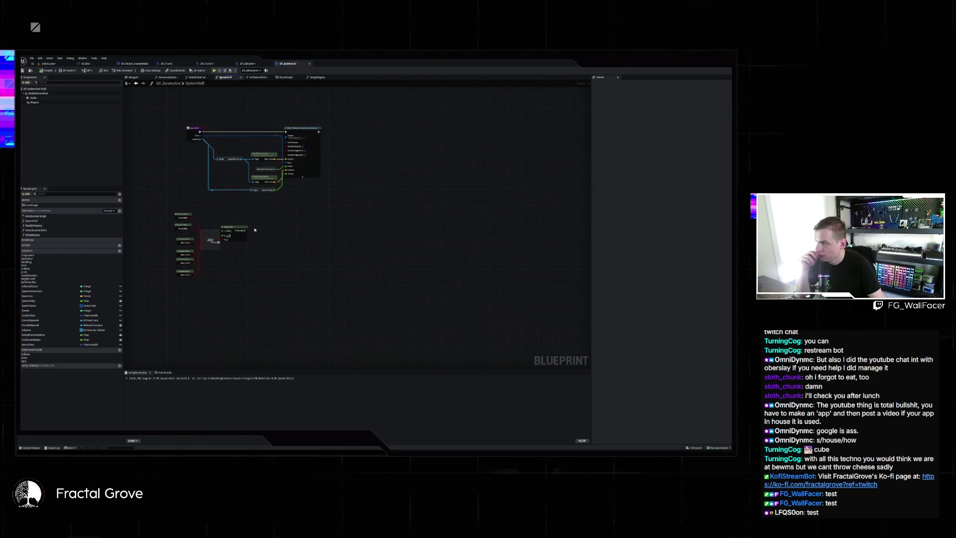
scroll(255, 229, up, 3)
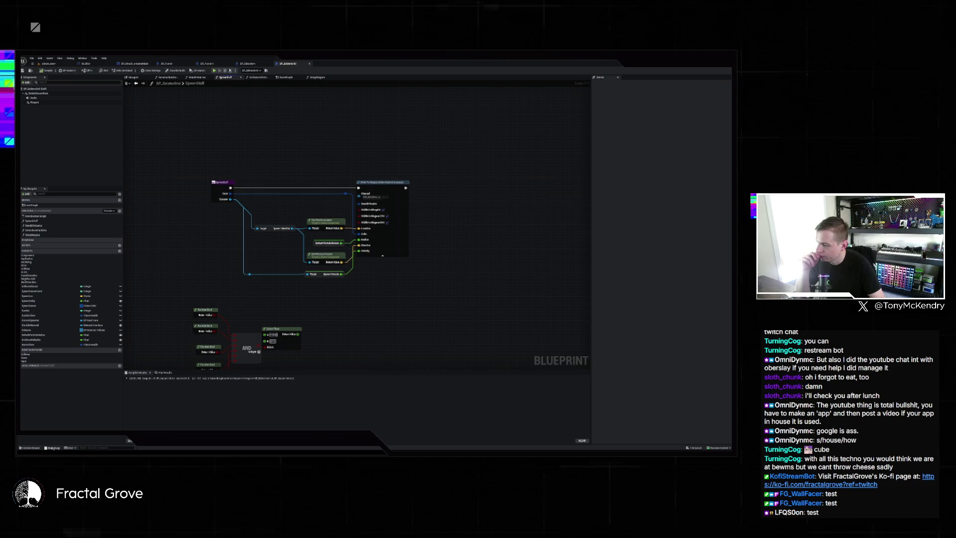
key(grave)
key(grave)
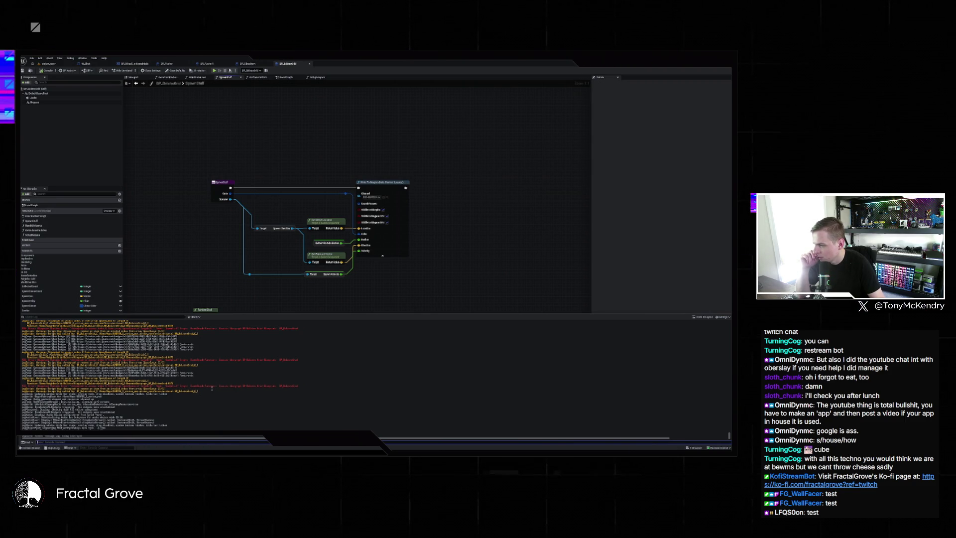
Step: Try a Branch node after SpawnStuff's execution output, undo it, and return to the EventGraph
drag(230, 188, 271, 168)
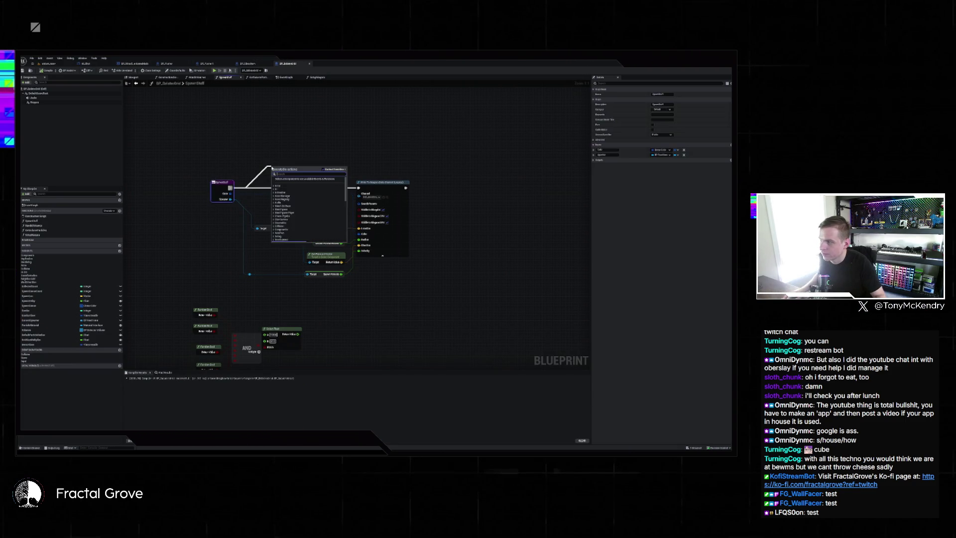
text(branch)
key(Return)
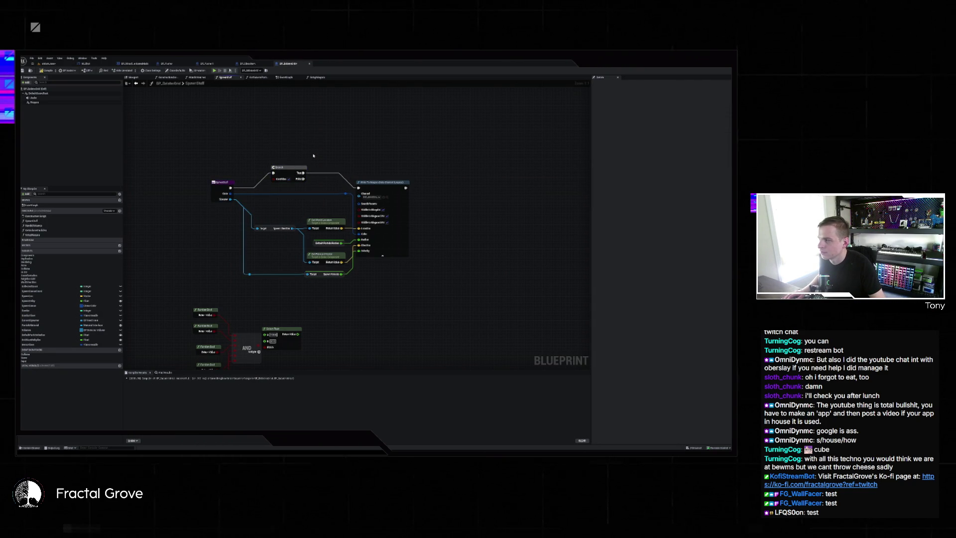
key(ctrl+z)
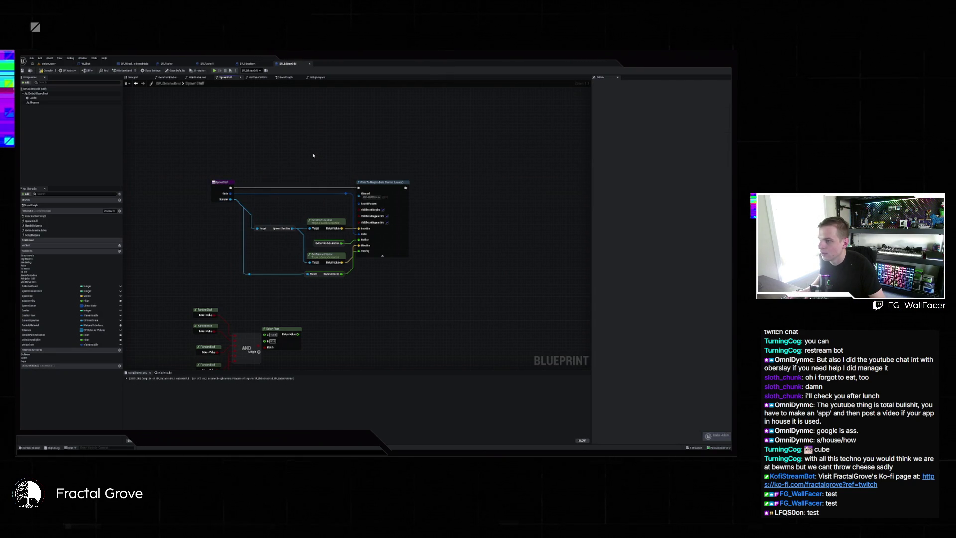
key(alt+Left)
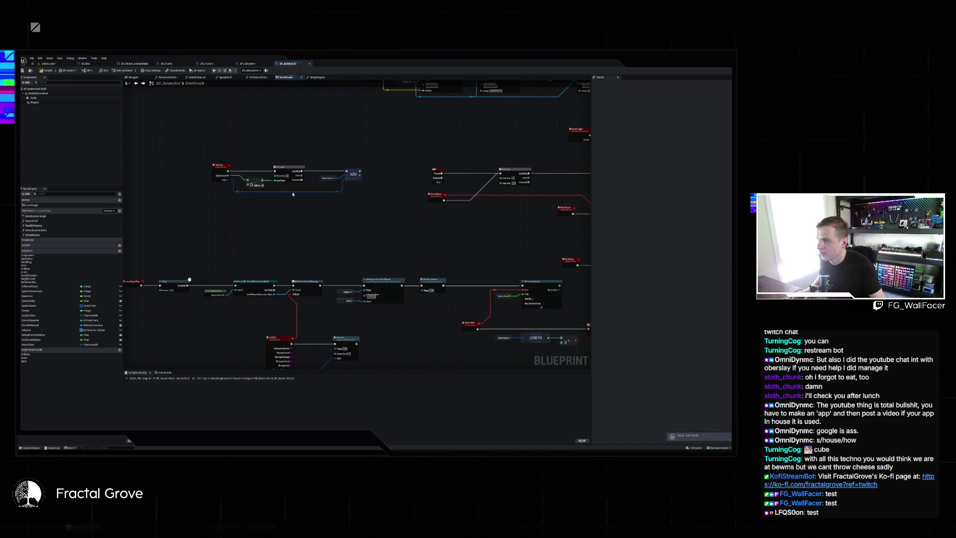
Step: Search the Blueprint for 'ell' and jump to the matching Spawn Stuff node
scroll(204, 243, down, 2)
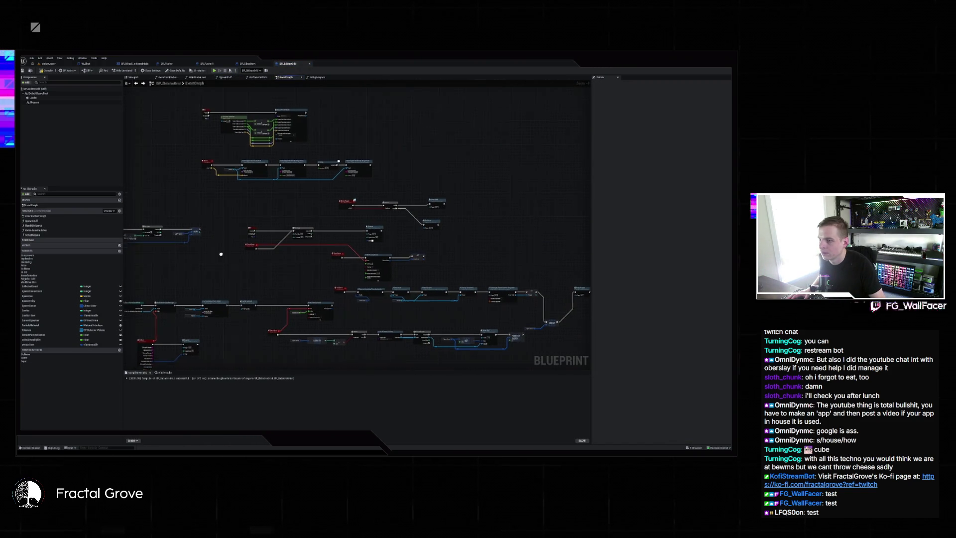
mouse_move(206, 243)
mouse_down()
mouse_move(279, 149)
mouse_move(400, 94)
mouse_up()
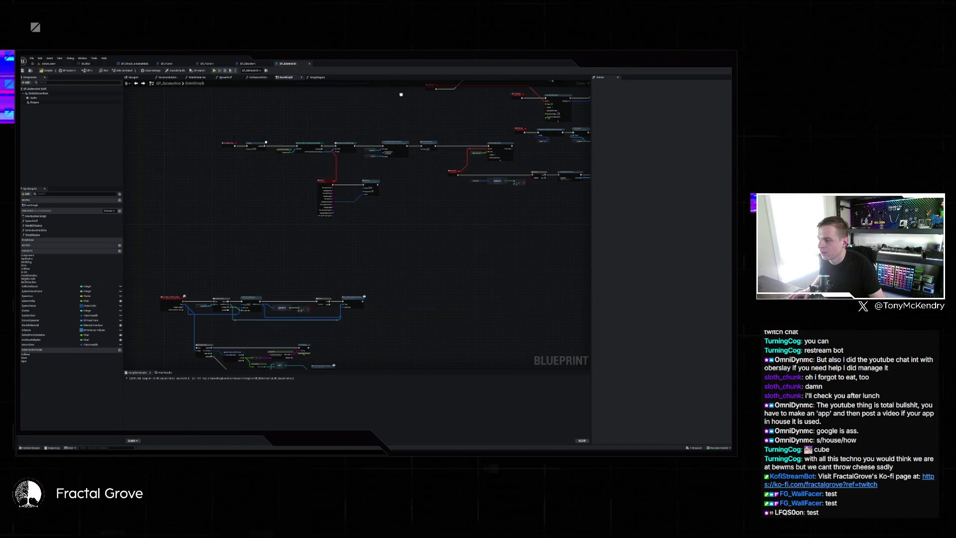
drag(279, 348, 319, 195)
drag(348, 224, 126, 172)
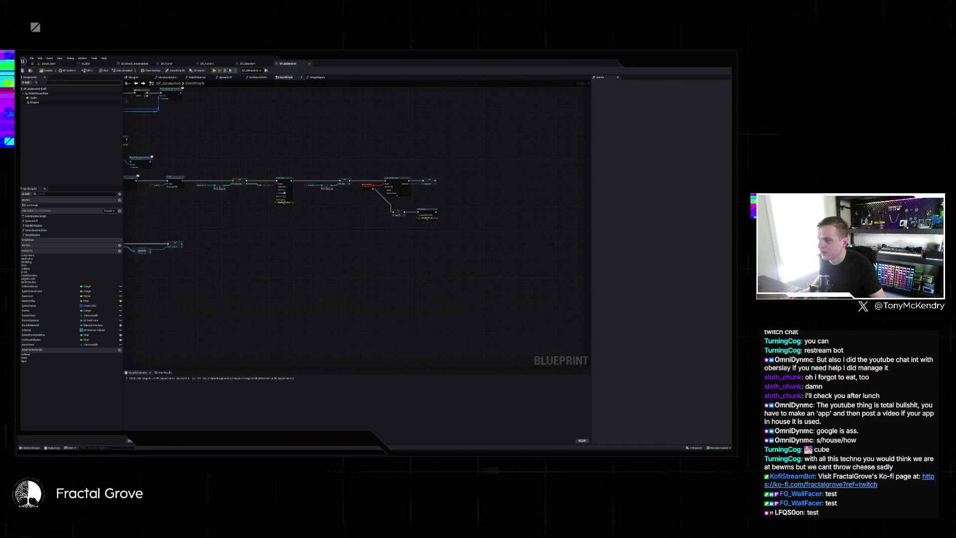
click(164, 372)
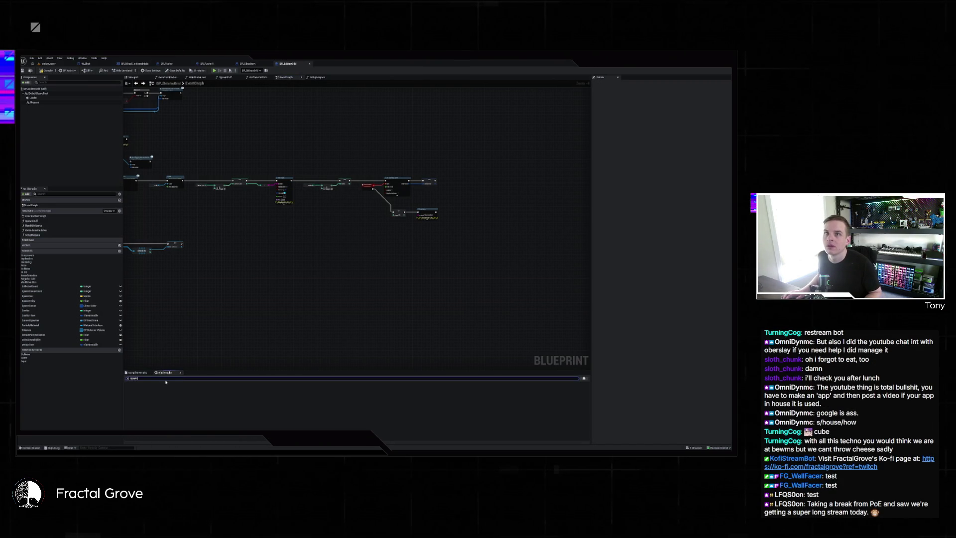
text(ell)
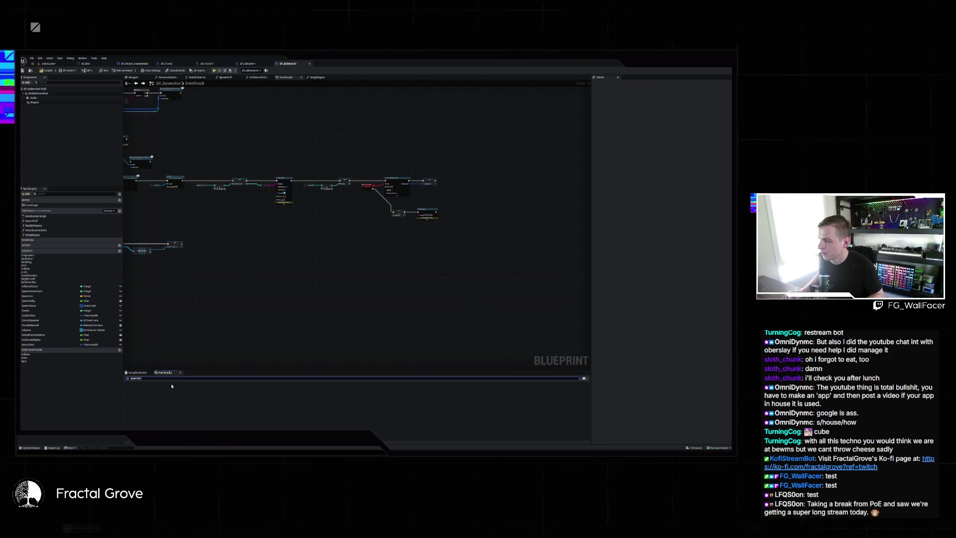
key(Return)
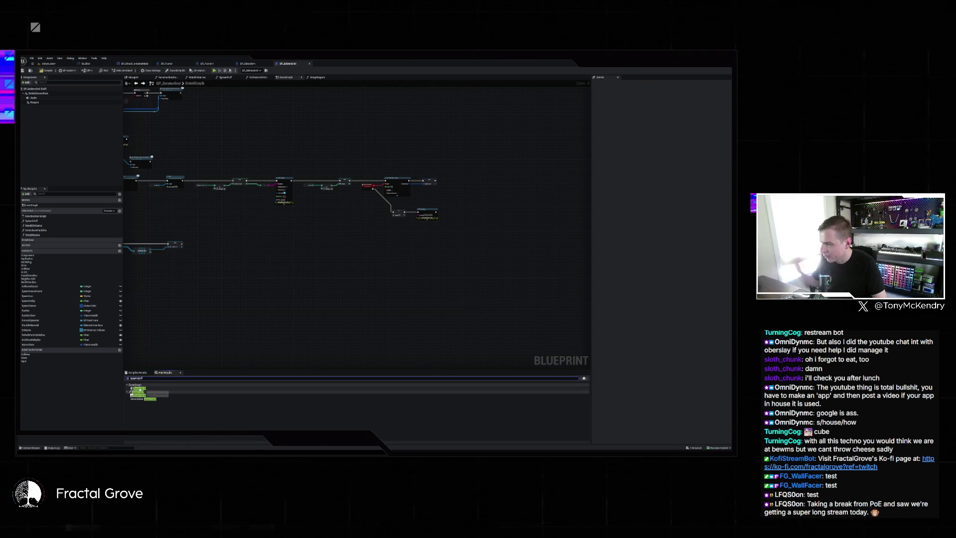
click(138, 389)
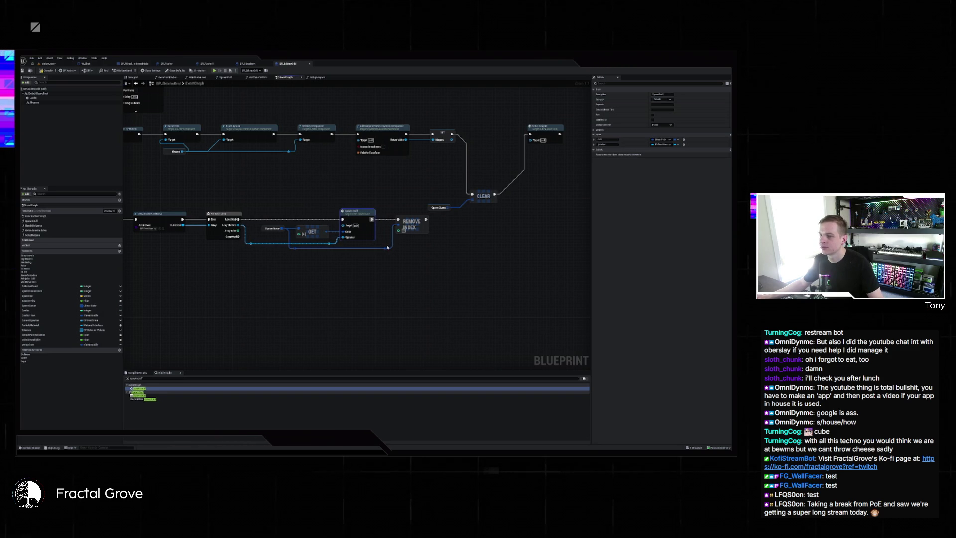
Step: Inspect the SpawnStuff function, then return to the EventGraph
drag(288, 259, 364, 264)
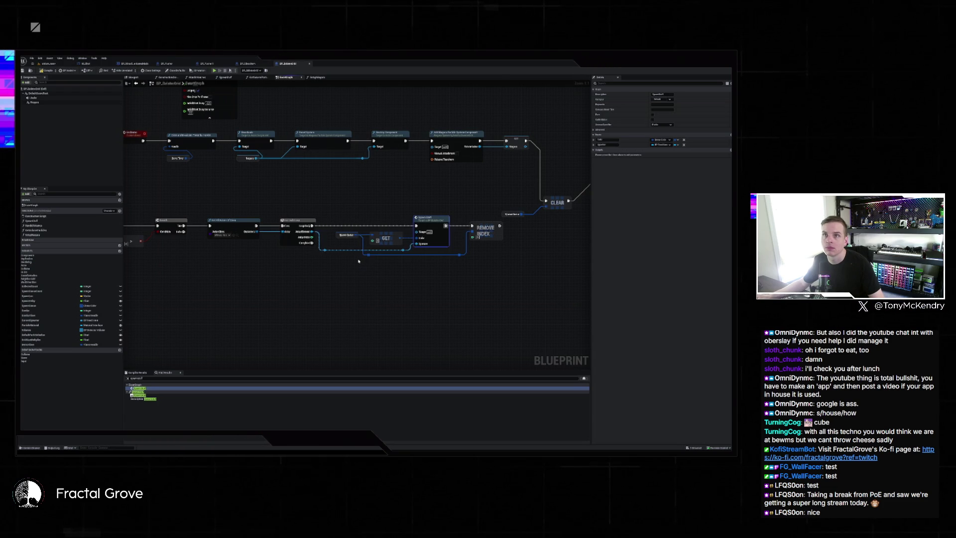
mouse_move(319, 256)
mouse_down()
mouse_move(423, 253)
mouse_move(392, 256)
mouse_up()
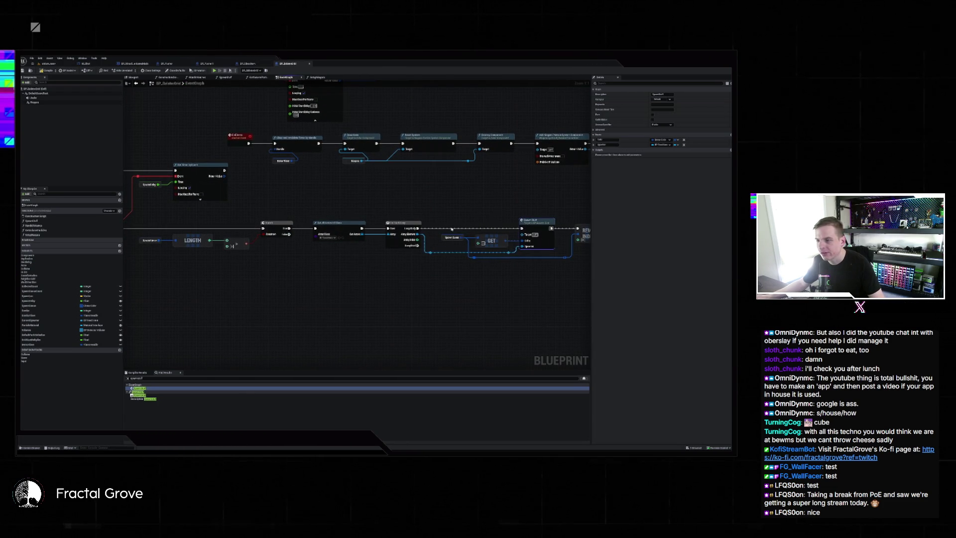
drag(478, 264, 367, 274)
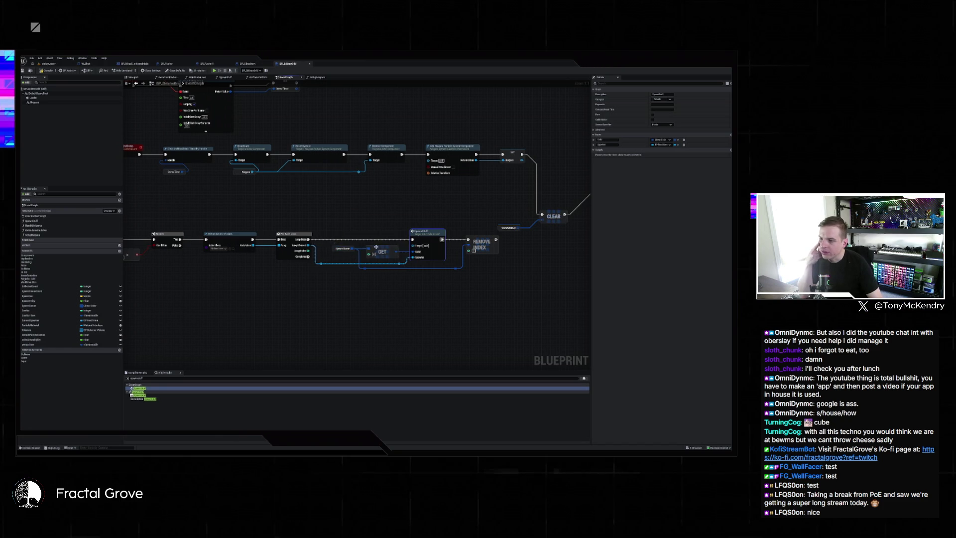
double_click(432, 237)
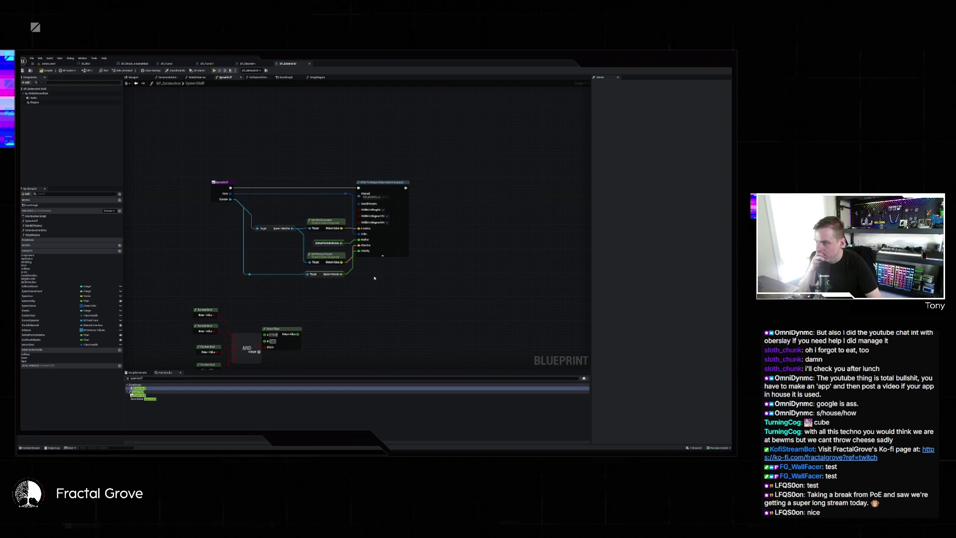
key(alt+Left)
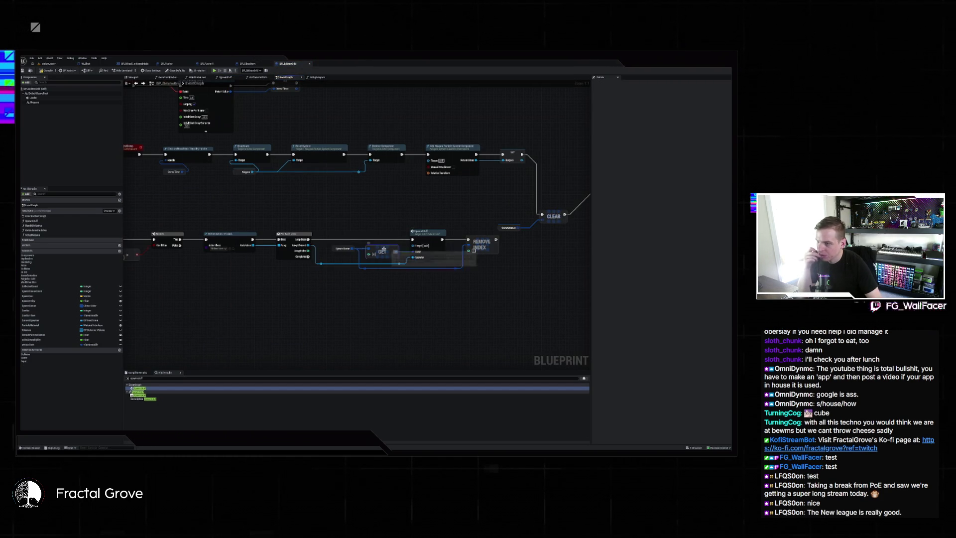
drag(403, 282, 403, 296)
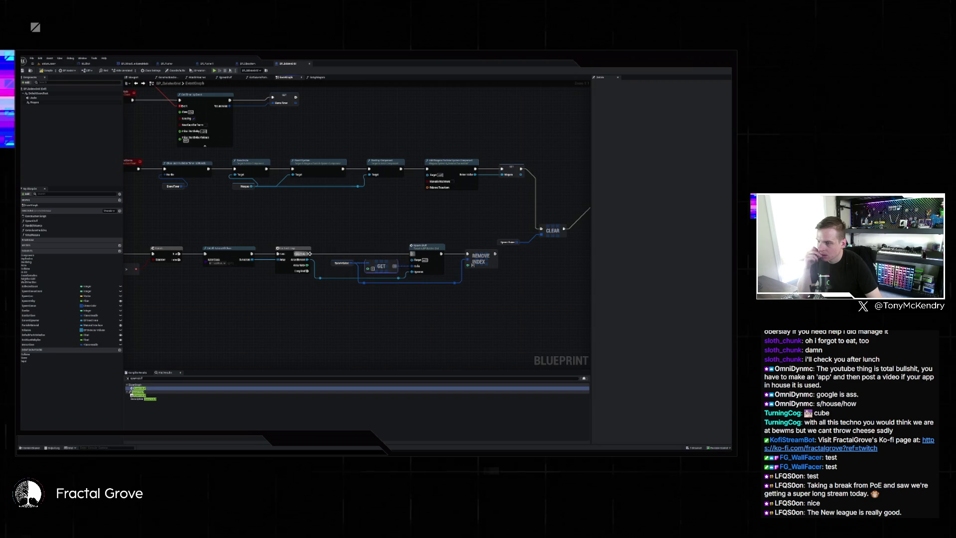
Step: Add a Print String node off the For Each Loop output and realign the nodes
drag(309, 254, 364, 234)
text(print)
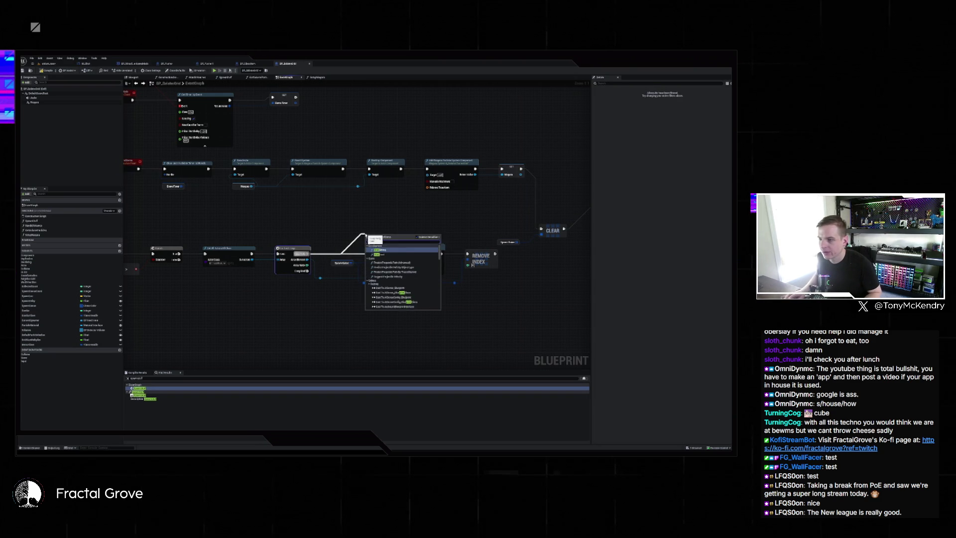
key(Return)
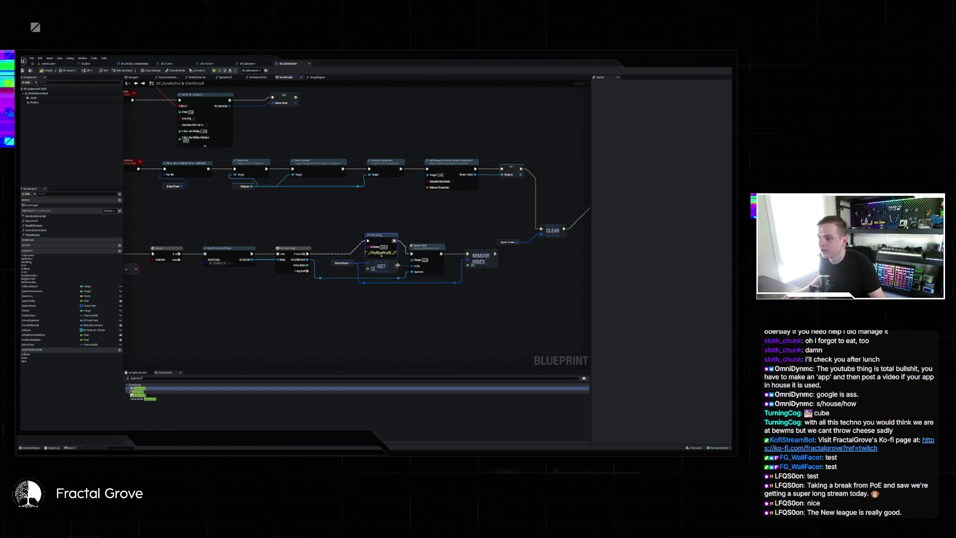
click(386, 234)
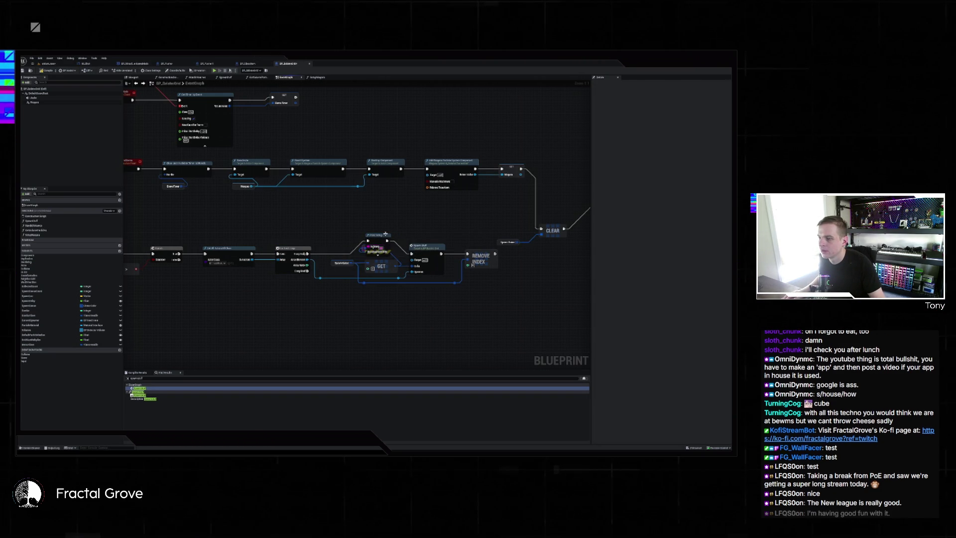
key(f)
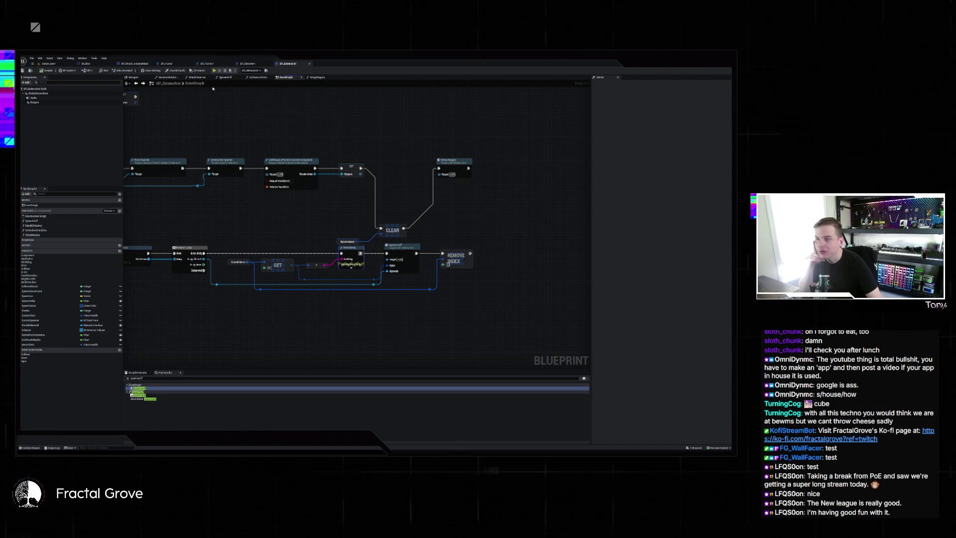
Step: Run a test simulation of the spawner, then stop it and close the error log
click(214, 70)
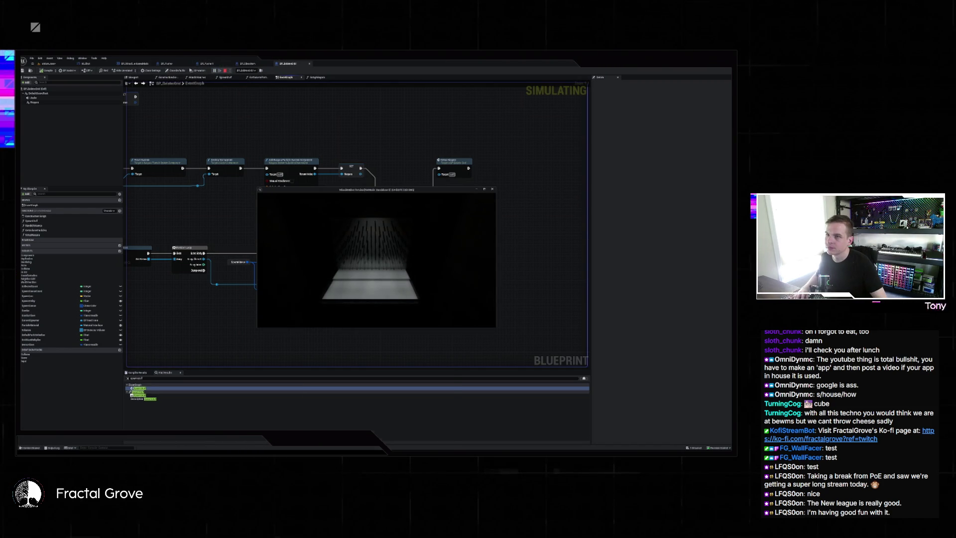
key(super)
key(super)
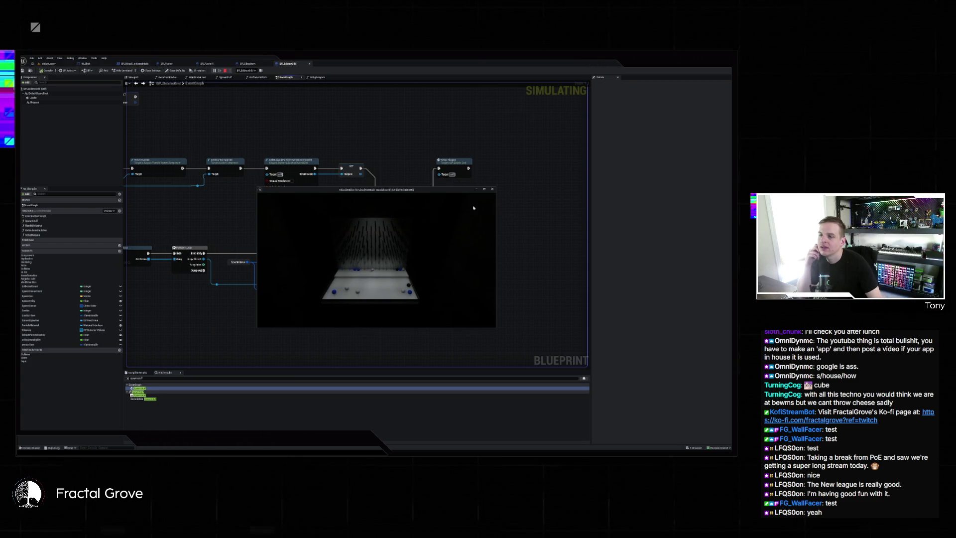
click(492, 190)
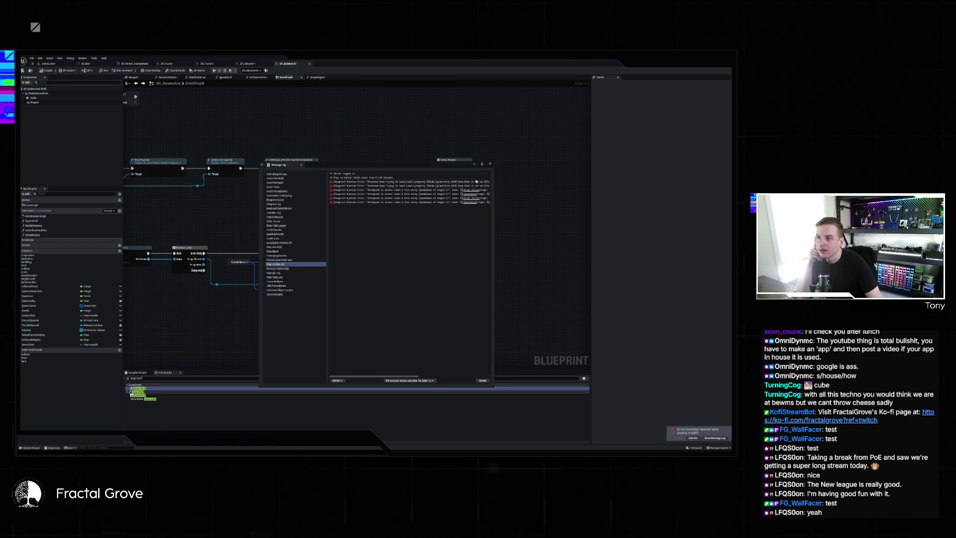
mouse_move(418, 166)
mouse_down()
mouse_move(418, 220)
mouse_move(423, 184)
mouse_up()
click(492, 181)
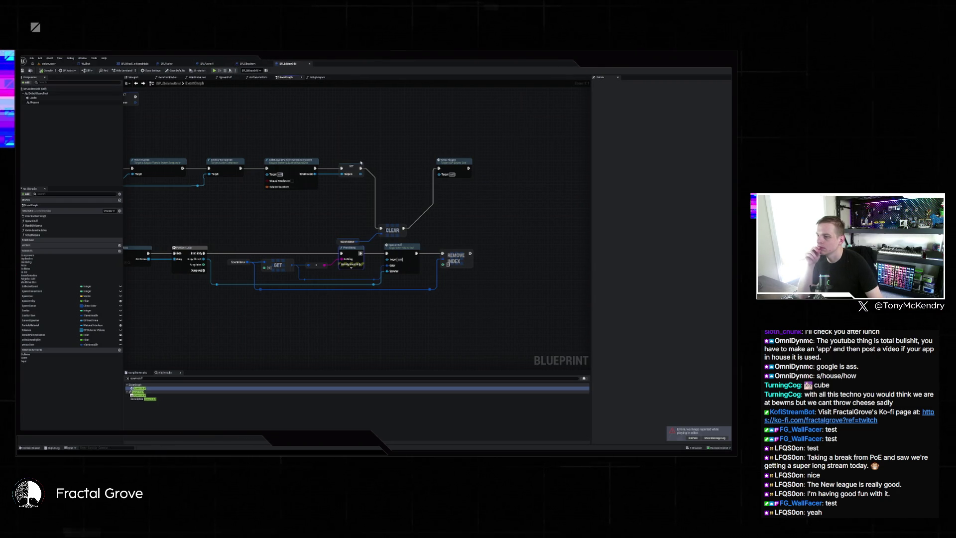
Step: Move the CLEAR node and SpawnQueue getter up, pan to the SpawnGrid and timer nodes, and check the Output Log
mouse_move(364, 222)
mouse_down()
mouse_move(408, 238)
mouse_move(401, 191)
mouse_up()
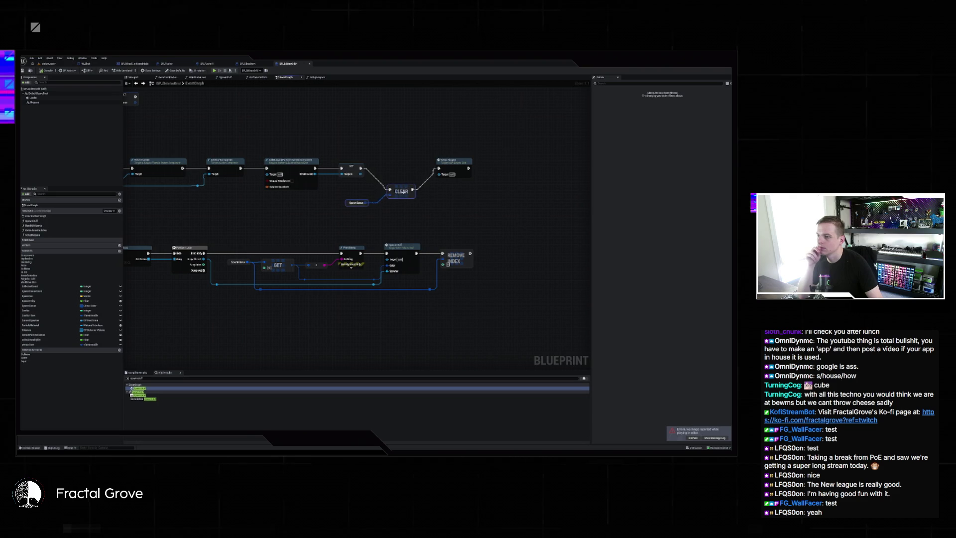
drag(456, 211, 523, 200)
drag(258, 209, 522, 205)
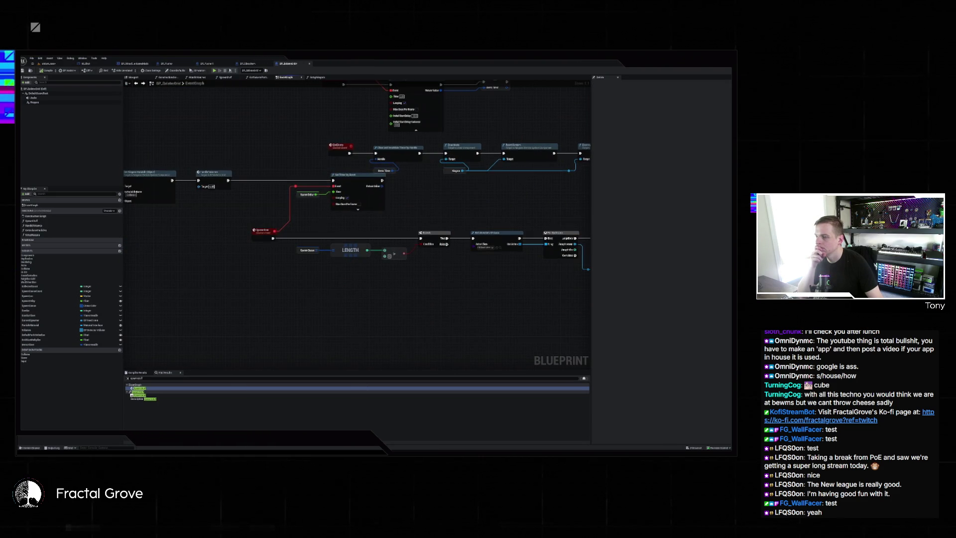
mouse_move(249, 209)
mouse_down()
mouse_move(530, 197)
mouse_move(296, 191)
mouse_up()
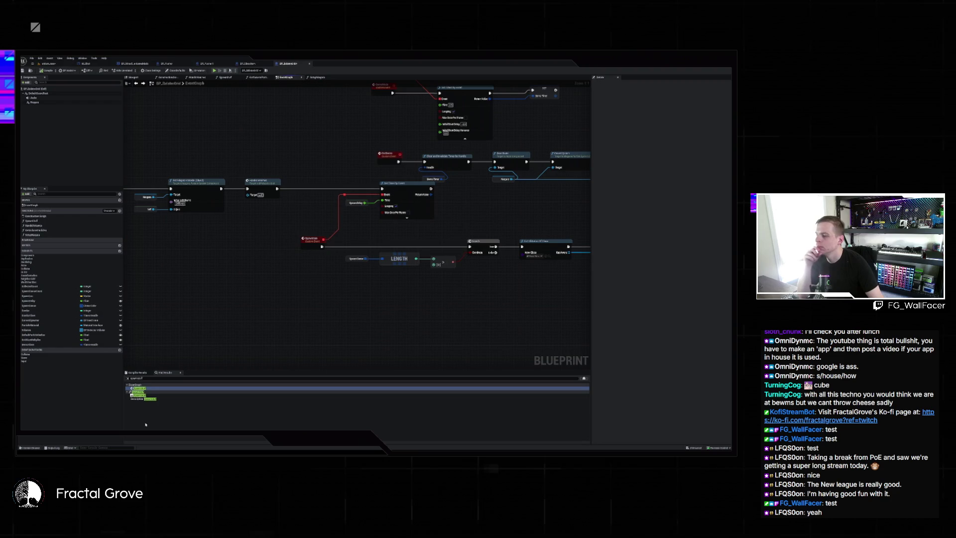
click(52, 447)
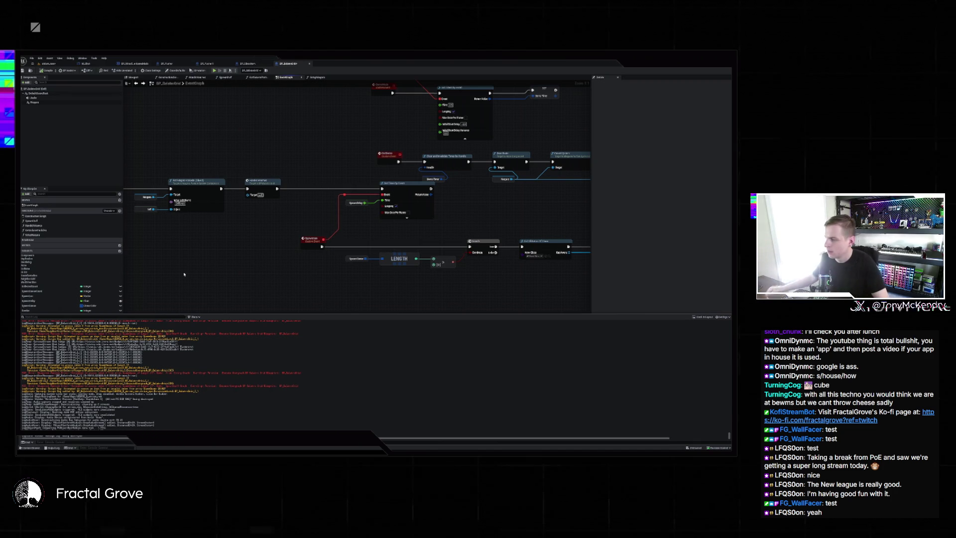
click(487, 211)
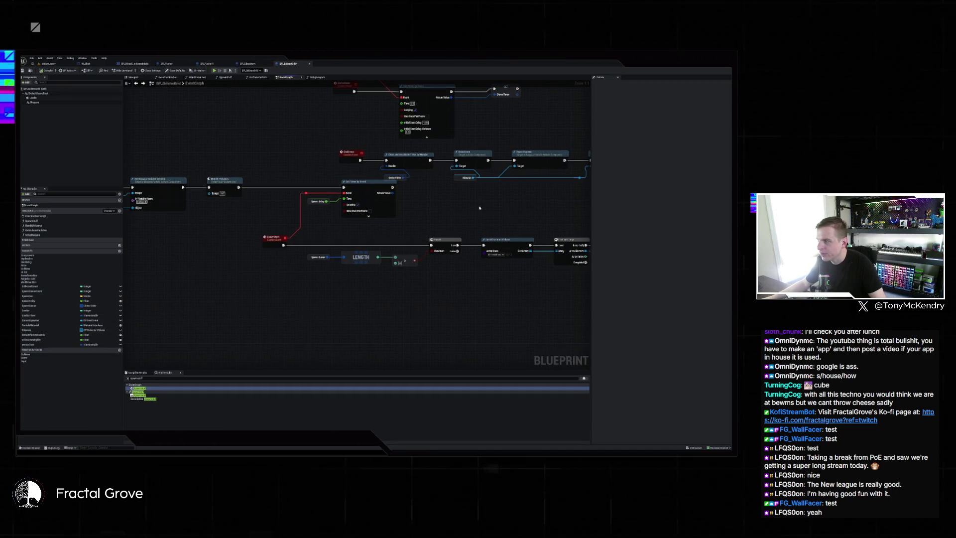
Step: Pan and zoom the graph until the spawning chain and the GET, CLEAR, REMOVE INDEX row are visible
mouse_move(479, 207)
mouse_down()
mouse_move(240, 191)
mouse_move(422, 150)
mouse_move(324, 222)
mouse_up()
scroll(239, 191, down, 2)
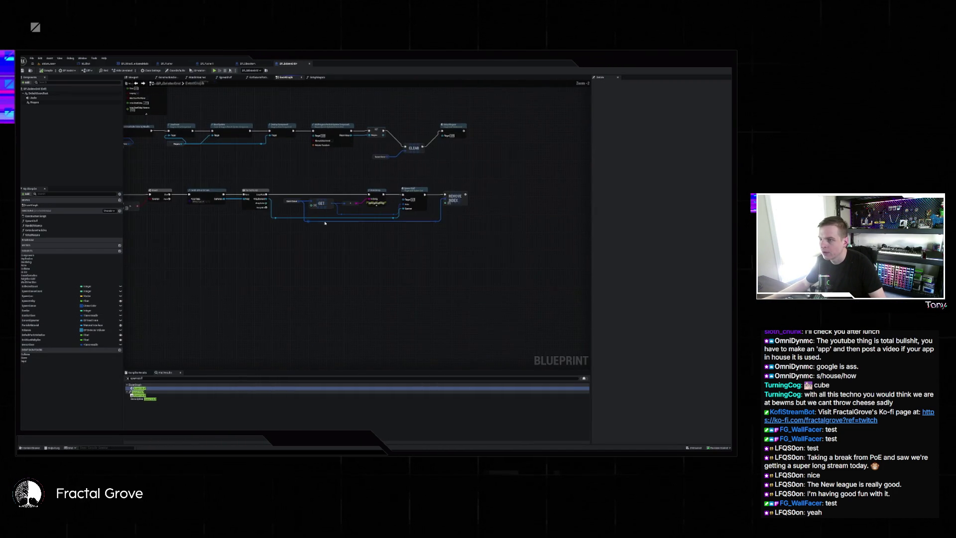
drag(361, 197, 410, 258)
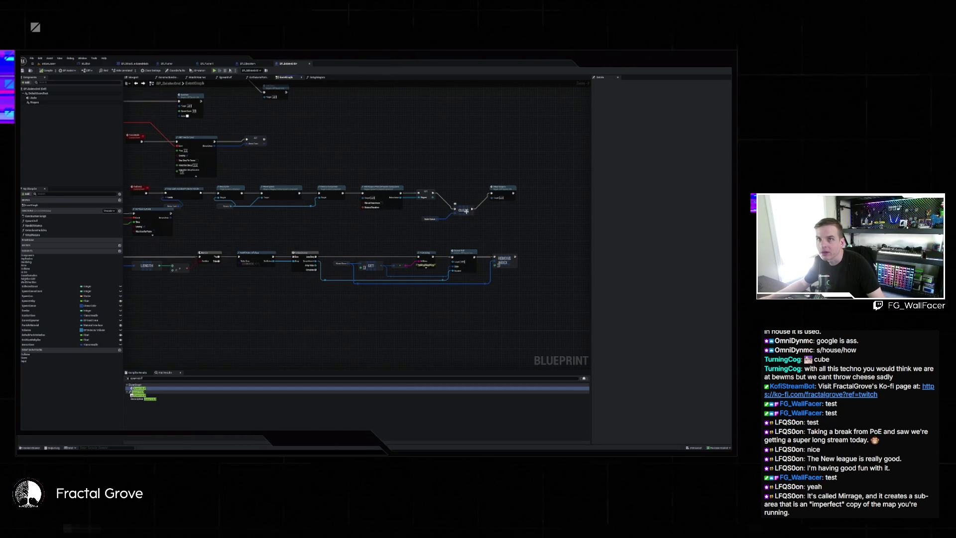
mouse_move(466, 211)
mouse_down()
mouse_move(461, 188)
mouse_move(511, 217)
mouse_up()
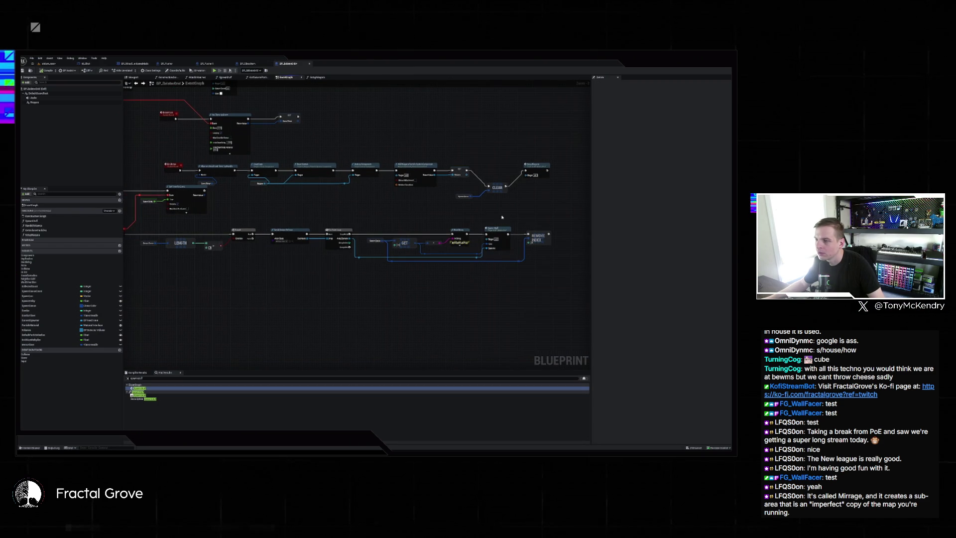
mouse_move(422, 209)
mouse_down()
mouse_move(520, 212)
mouse_move(425, 203)
mouse_up()
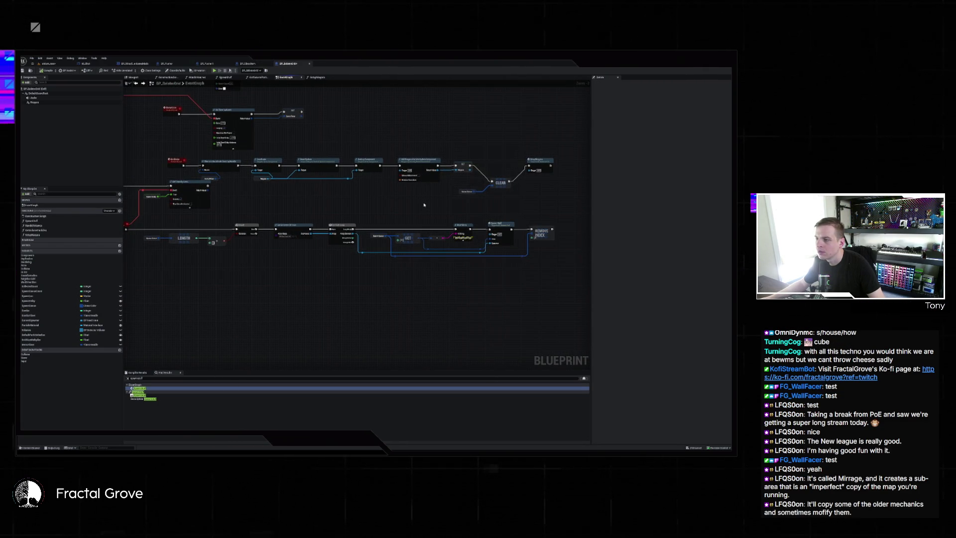
mouse_move(424, 204)
mouse_down()
mouse_move(537, 204)
mouse_move(458, 187)
mouse_move(405, 199)
mouse_move(431, 185)
mouse_up()
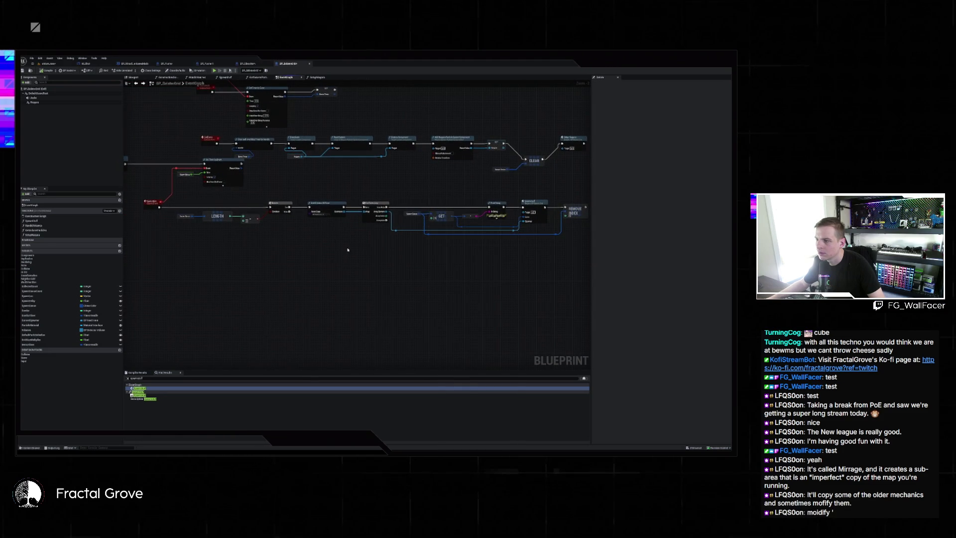
scroll(347, 249, up, 2)
Step: Add a Random Array Item node from Out Actors and wire it into the spawn chain
drag(337, 198, 371, 253)
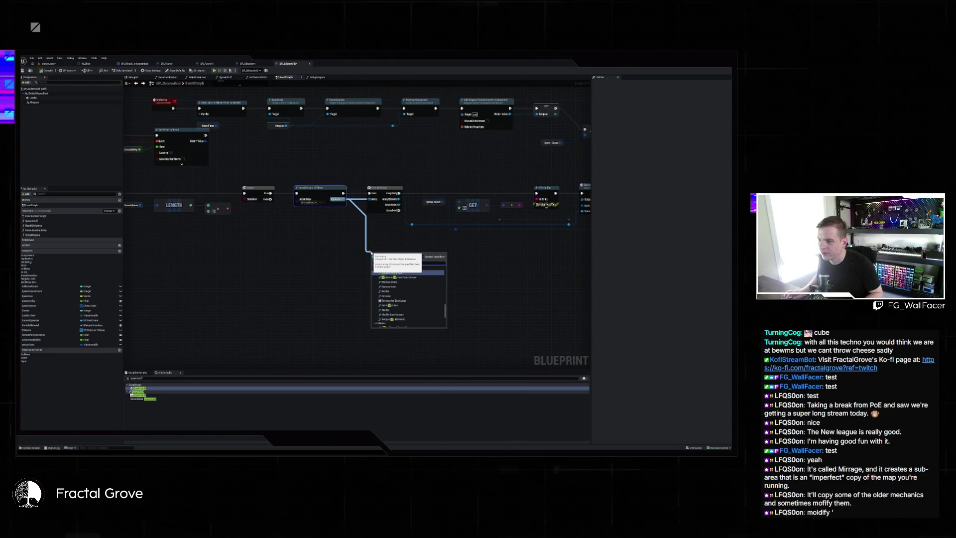
text(random)
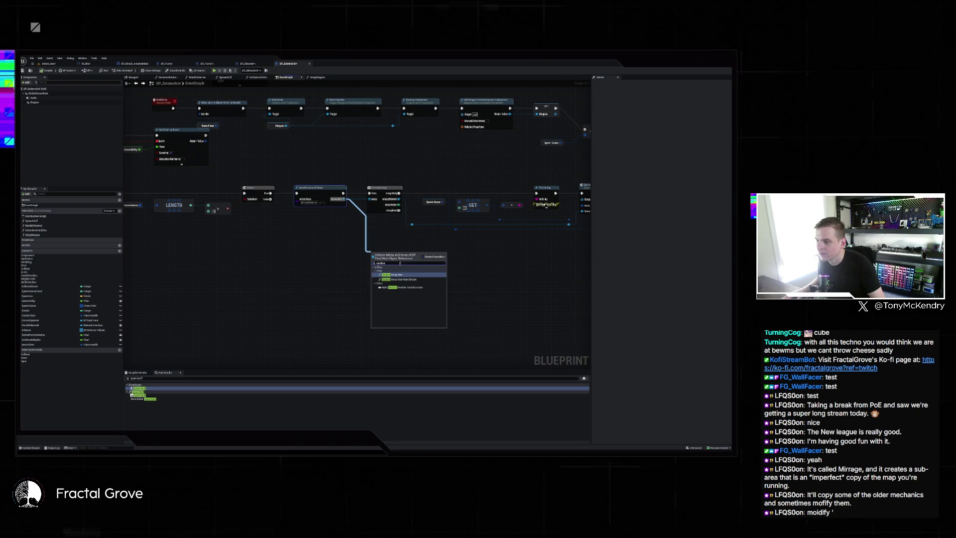
click(399, 274)
drag(440, 256, 322, 255)
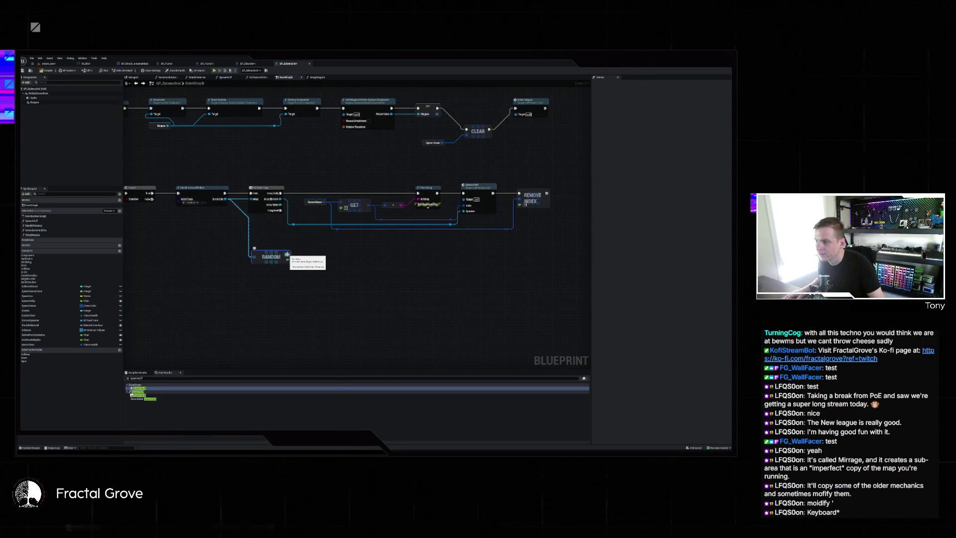
mouse_move(286, 254)
mouse_down()
mouse_move(314, 227)
mouse_move(282, 188)
mouse_up()
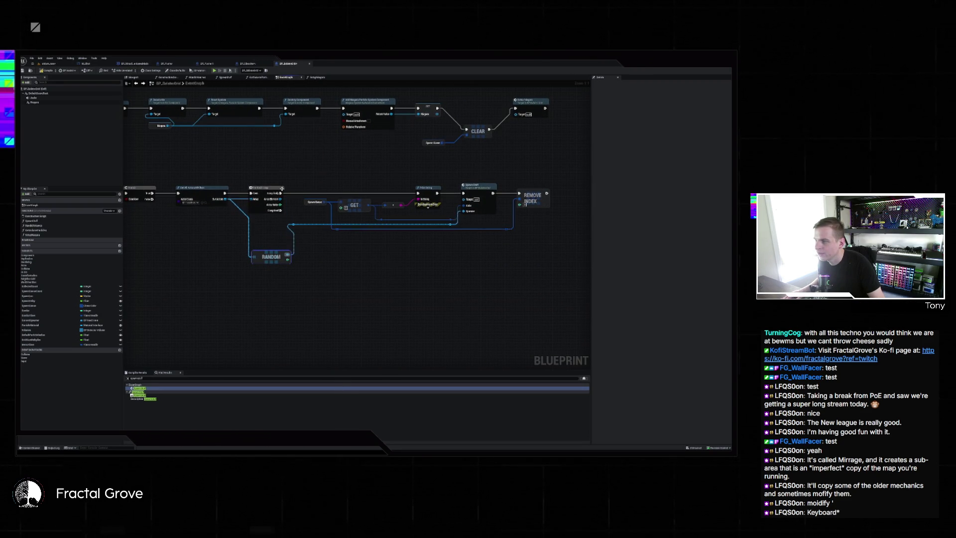
Step: Delete the ForEachLoop and leftover node, and connect the cast directly to SpawnActor
click(279, 188)
key(Delete)
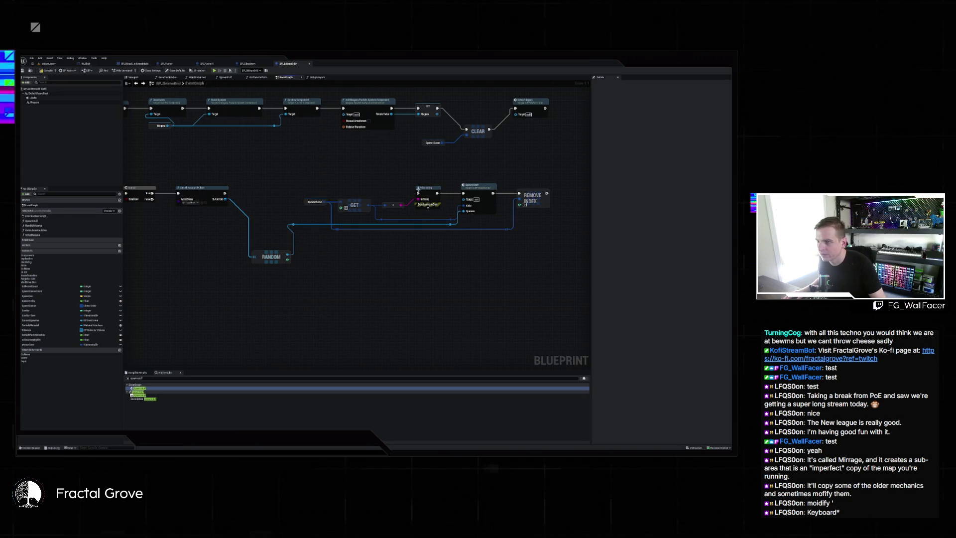
click(417, 189)
key(Delete)
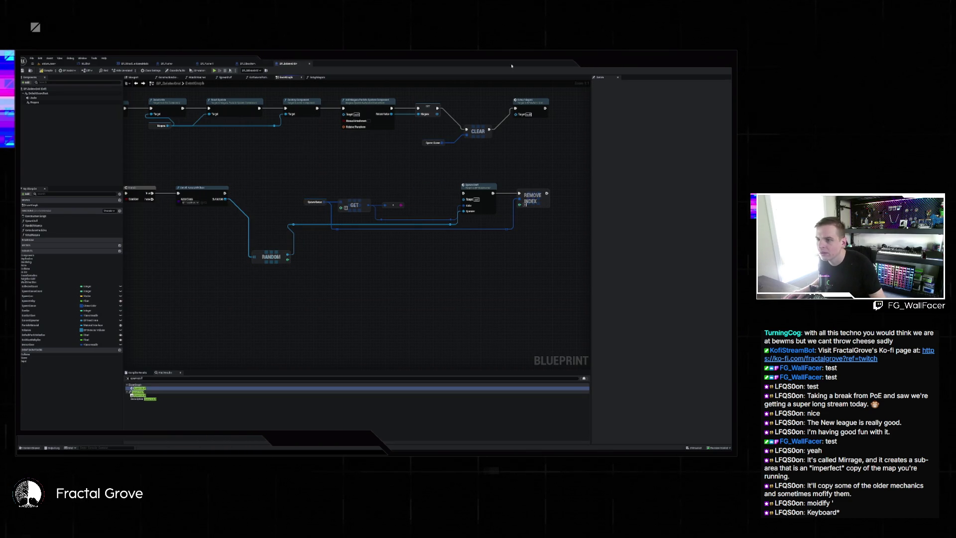
drag(464, 193, 225, 193)
click(393, 205)
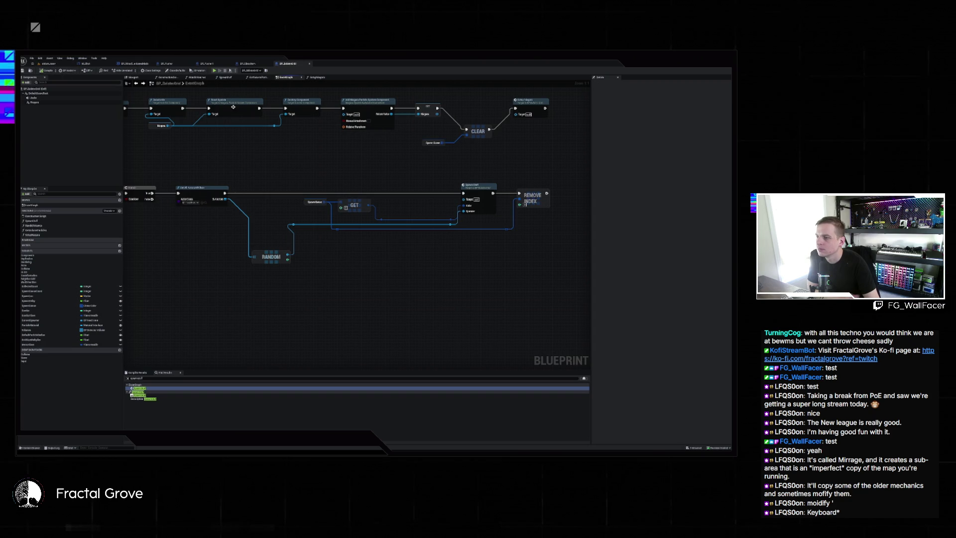
Step: Start a Simulate run to watch the balls drop onto the pegboard base
click(219, 72)
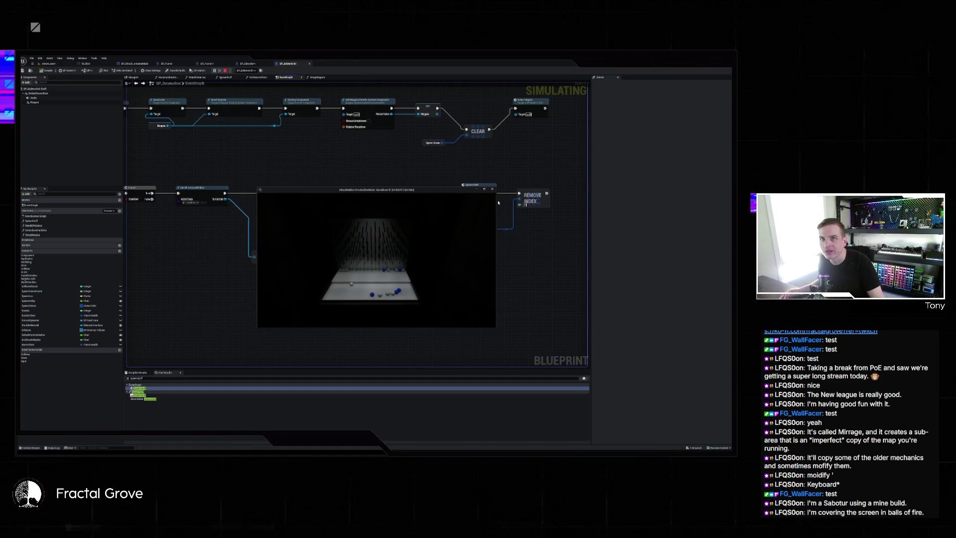
Step: End the simulation, close the Message Log, and pan back to the delay and timer nodes
key(Escape)
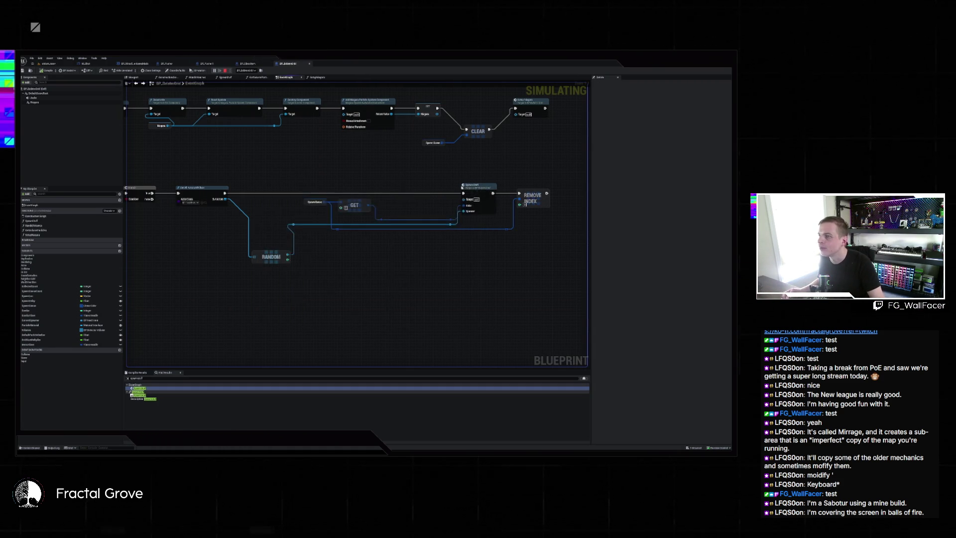
click(491, 181)
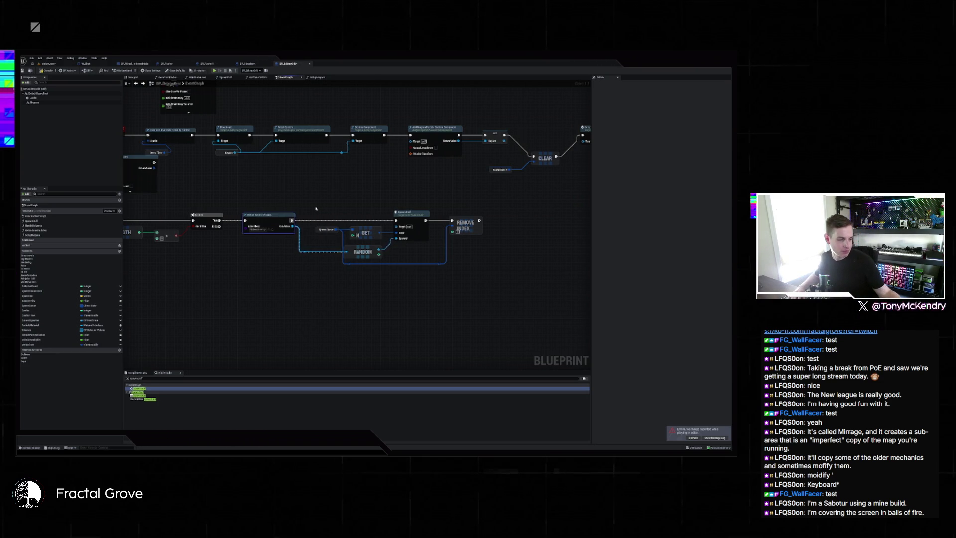
key(super)
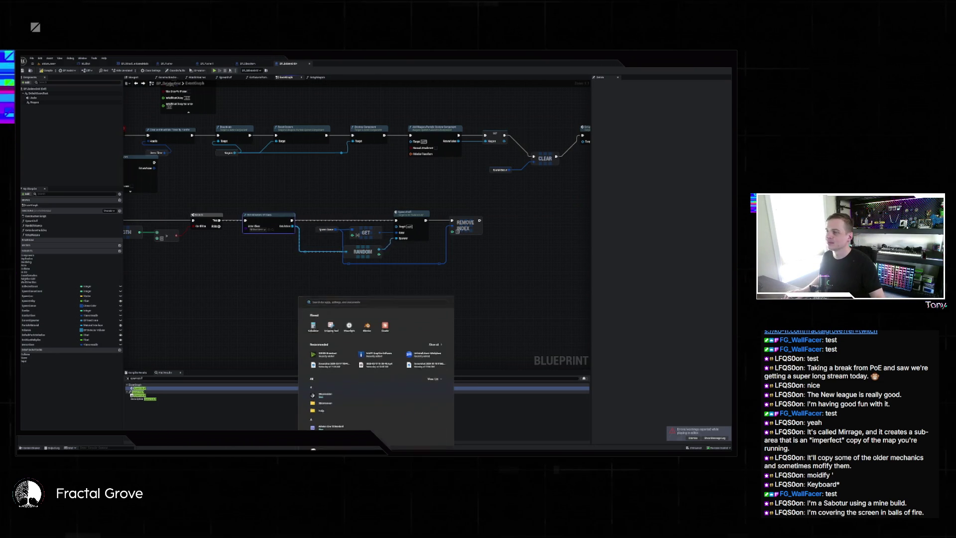
key(super)
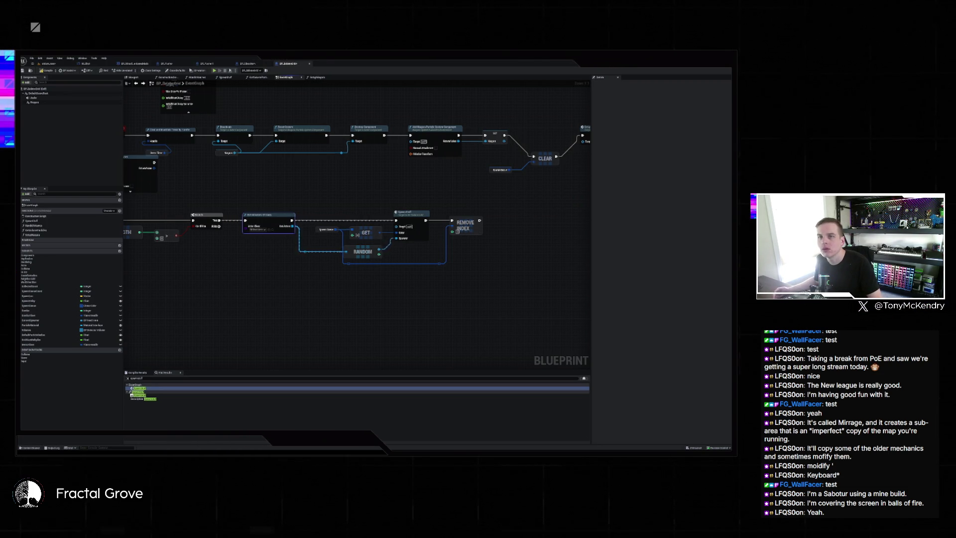
drag(298, 203, 365, 221)
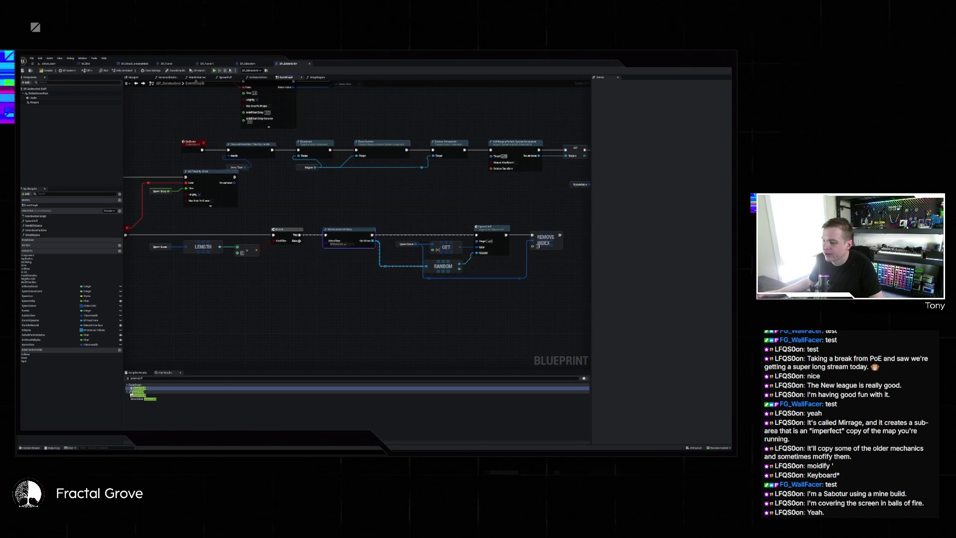
Step: Switch to Steam and open the Path of Exile 2 library page
key(alt+Tab)
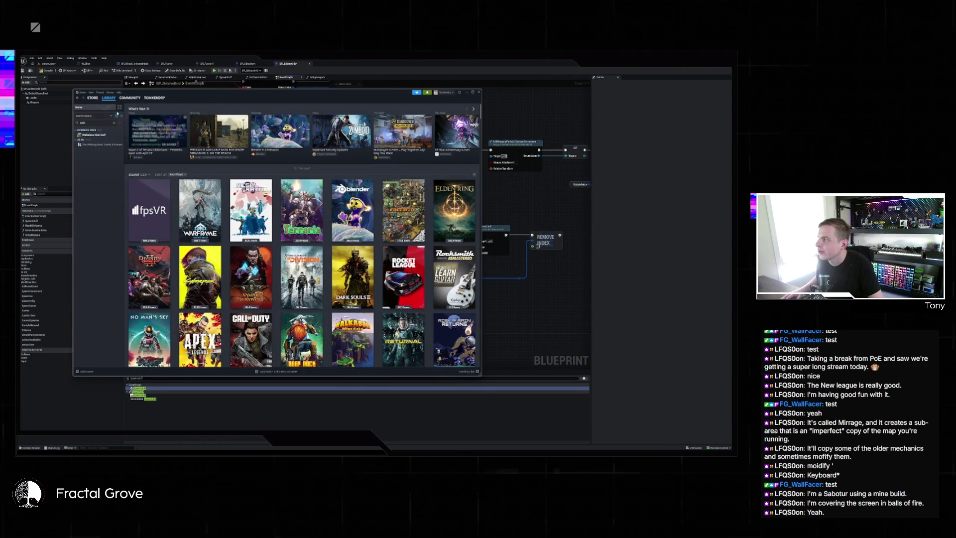
text(poe)
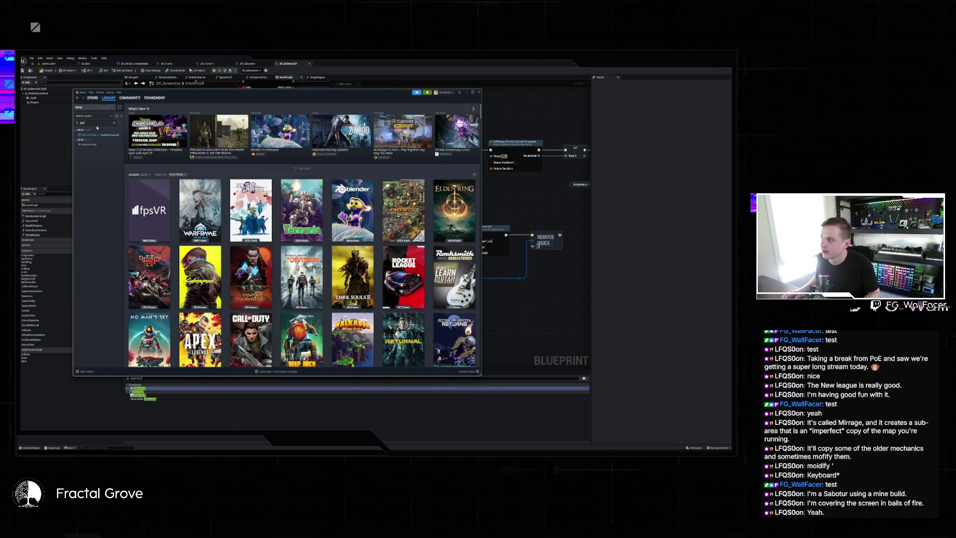
click(102, 137)
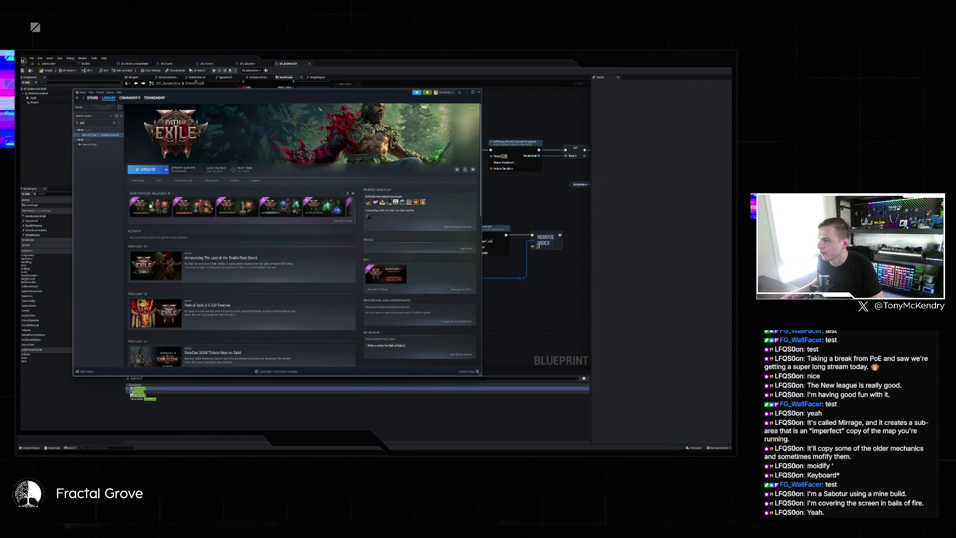
Step: Scroll through the Path of Exile 2 news posts back to September
scroll(309, 214, down, 5)
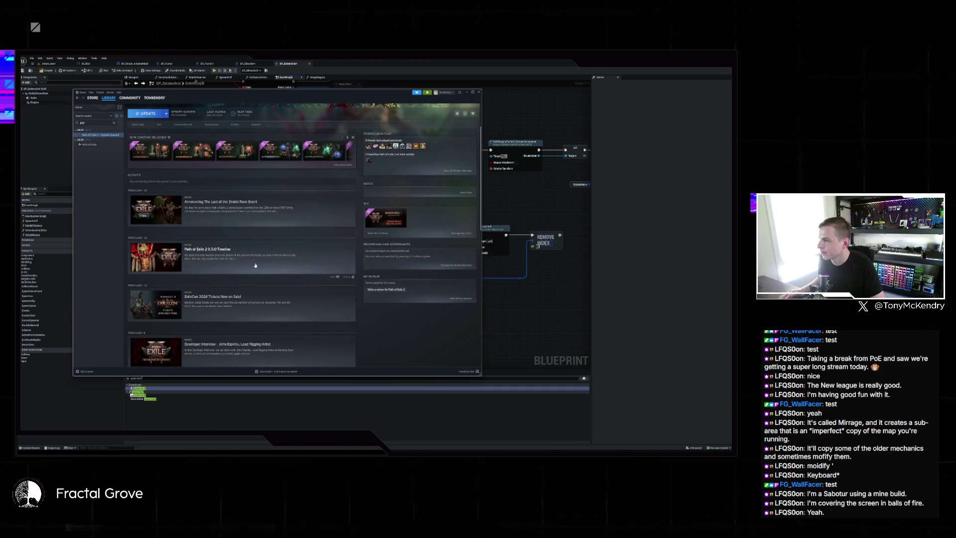
scroll(307, 217, down, 5)
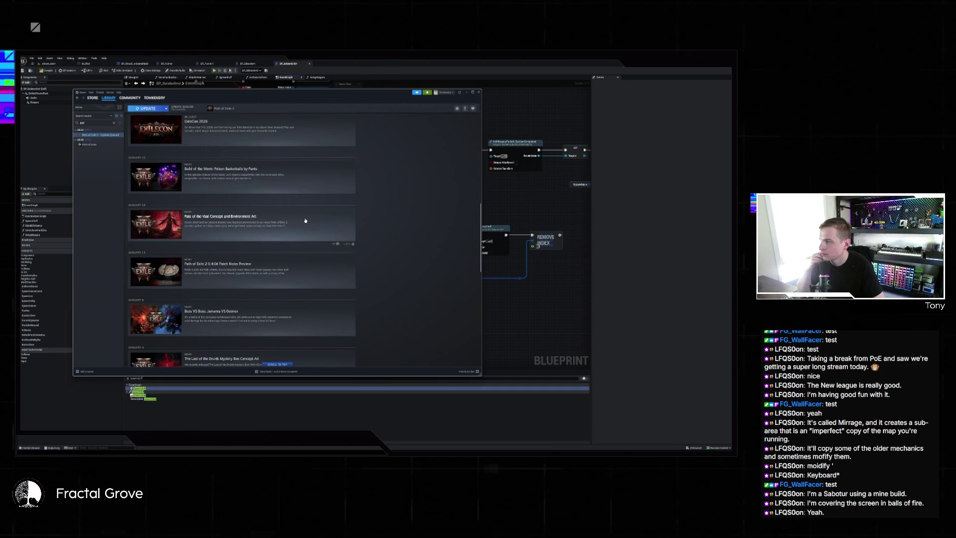
scroll(305, 220, down, 3)
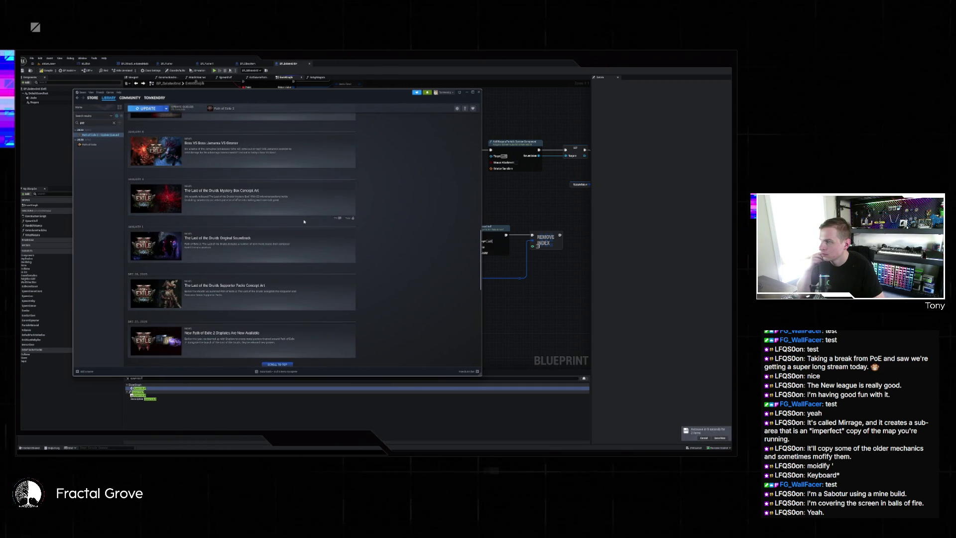
scroll(304, 221, down, 2)
scroll(302, 220, down, 3)
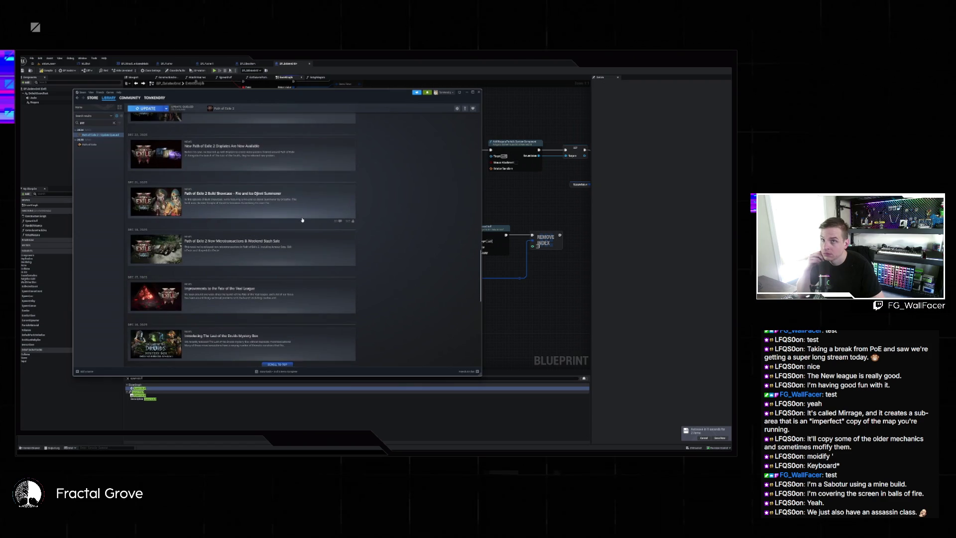
scroll(287, 213, down, 1)
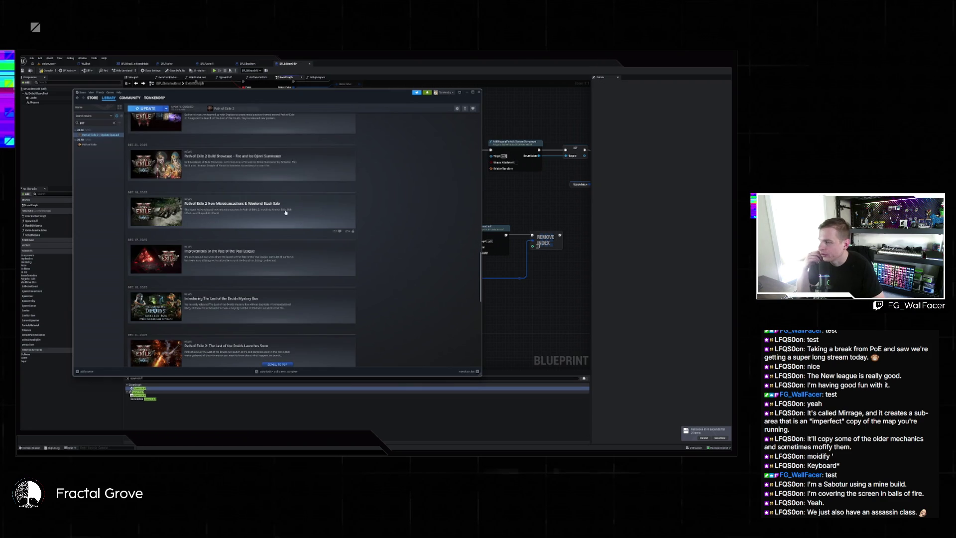
scroll(279, 212, down, 5)
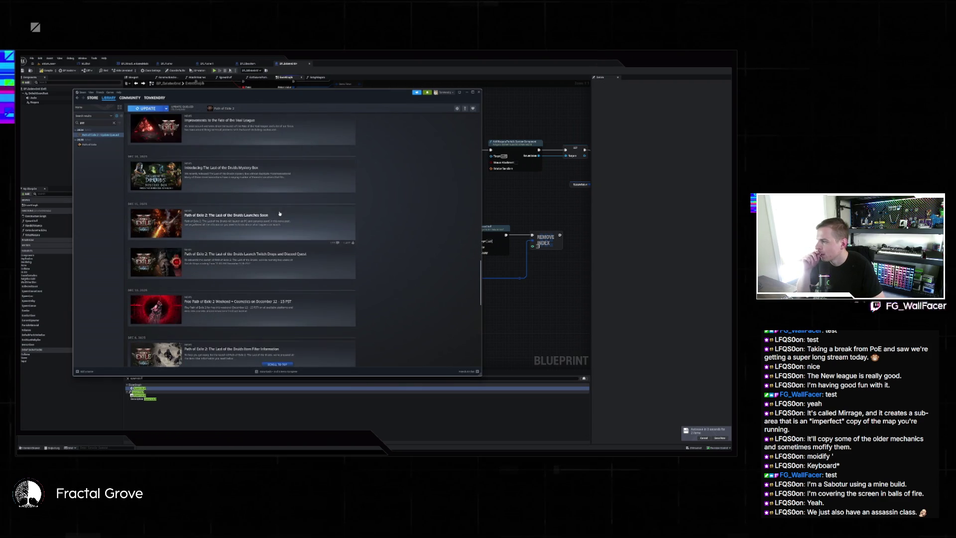
scroll(279, 215, down, 6)
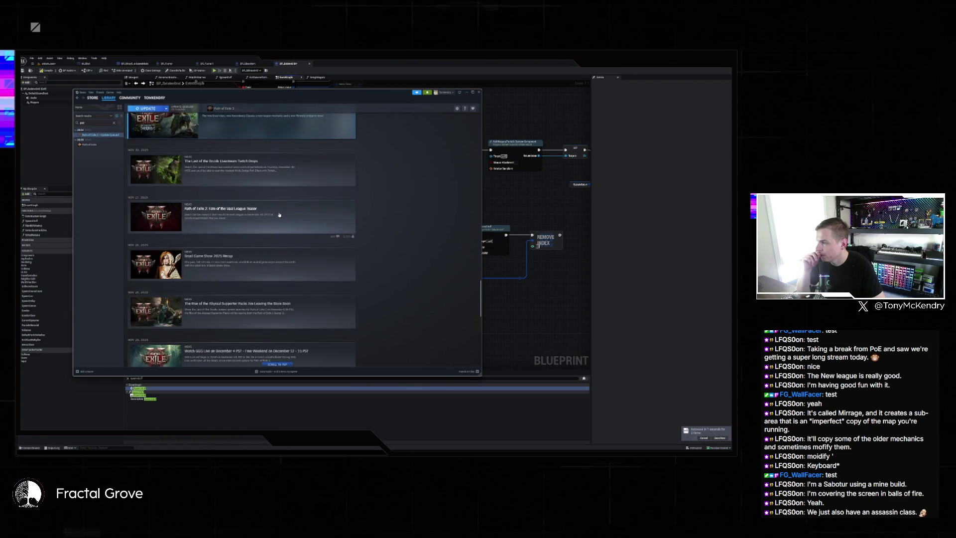
scroll(279, 218, down, 3)
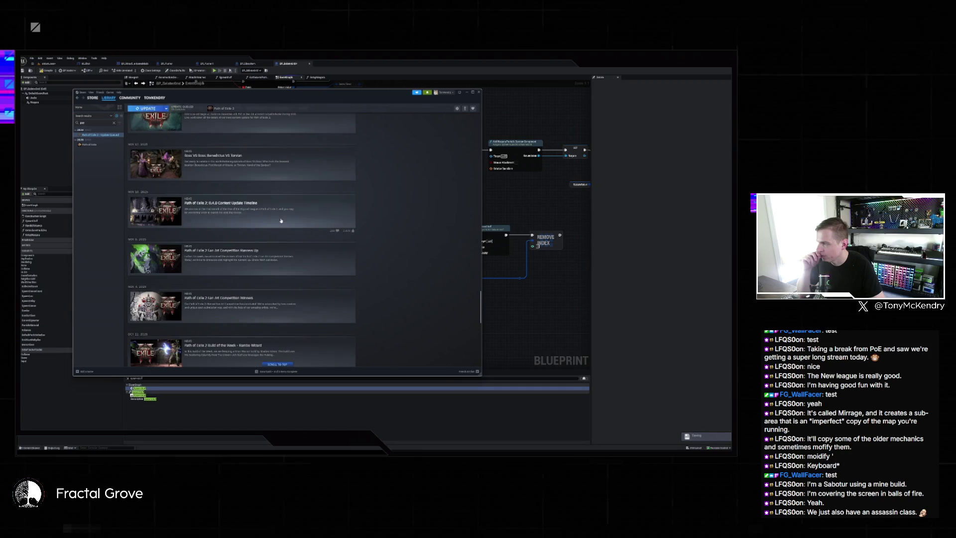
scroll(271, 220, down, 3)
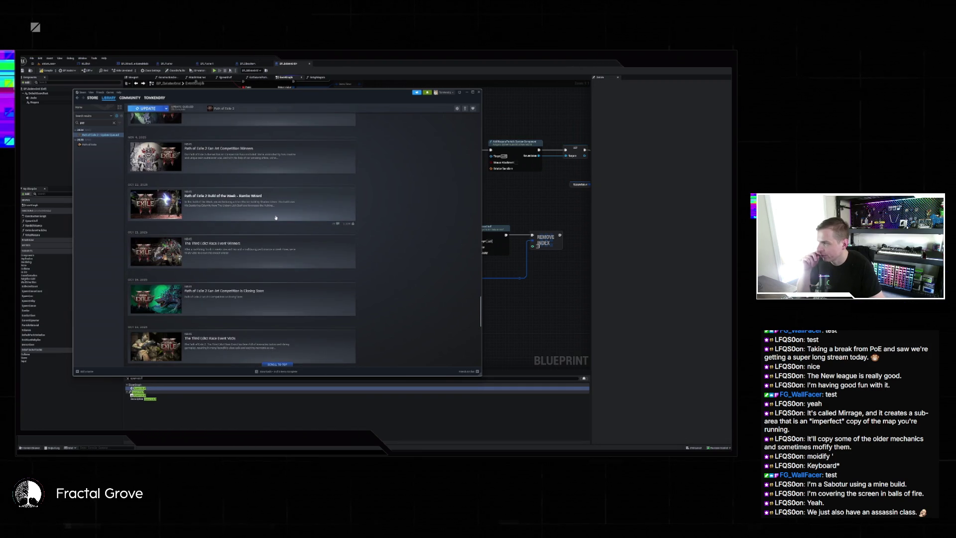
scroll(276, 222, down, 3)
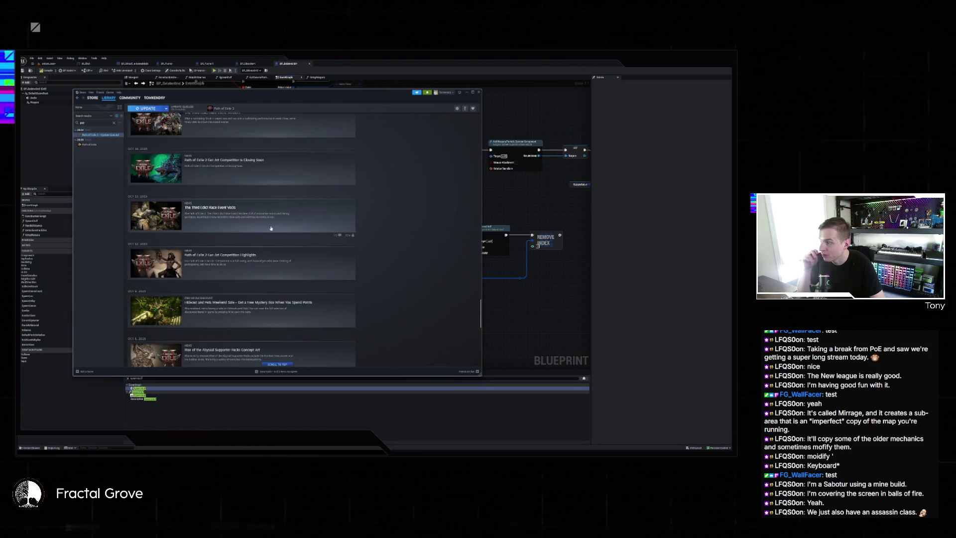
scroll(265, 222, down, 4)
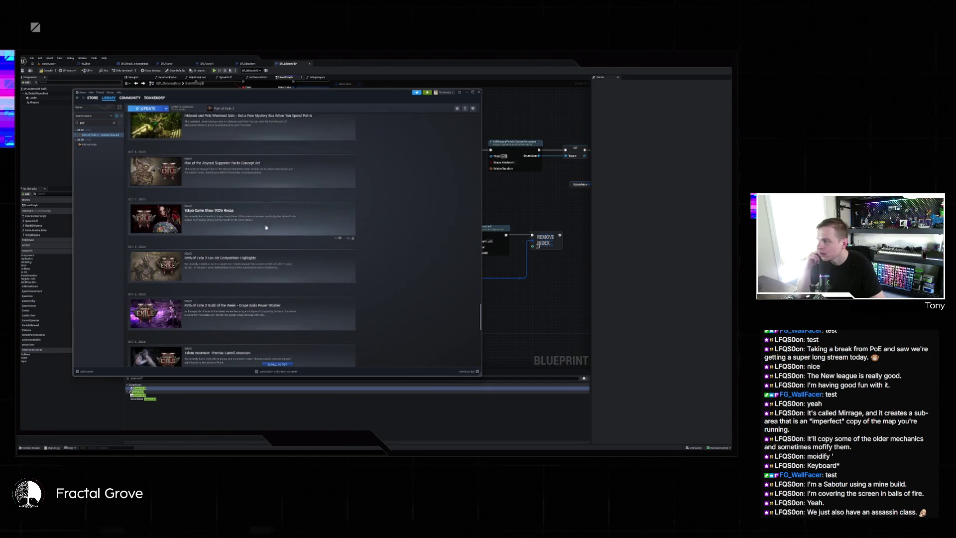
scroll(267, 225, down, 10)
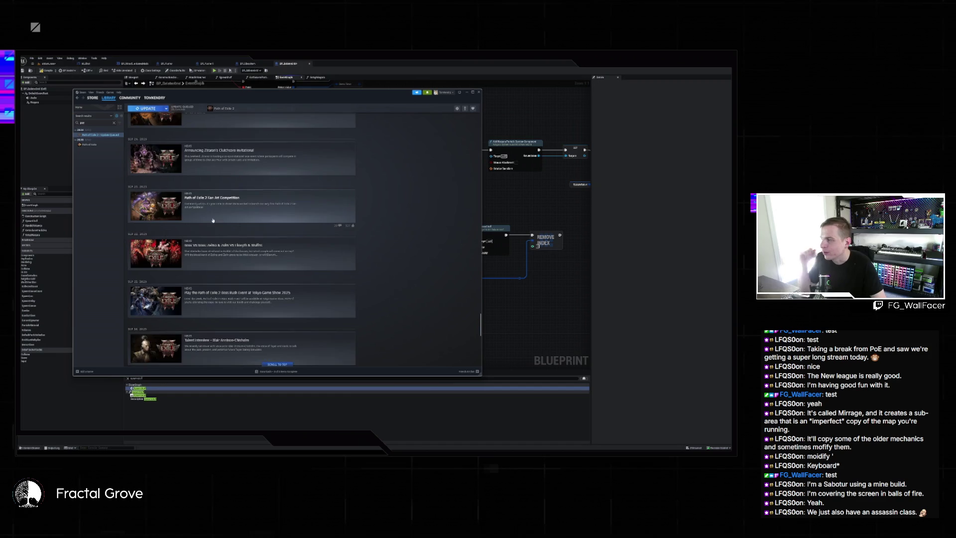
scroll(245, 215, up, 3)
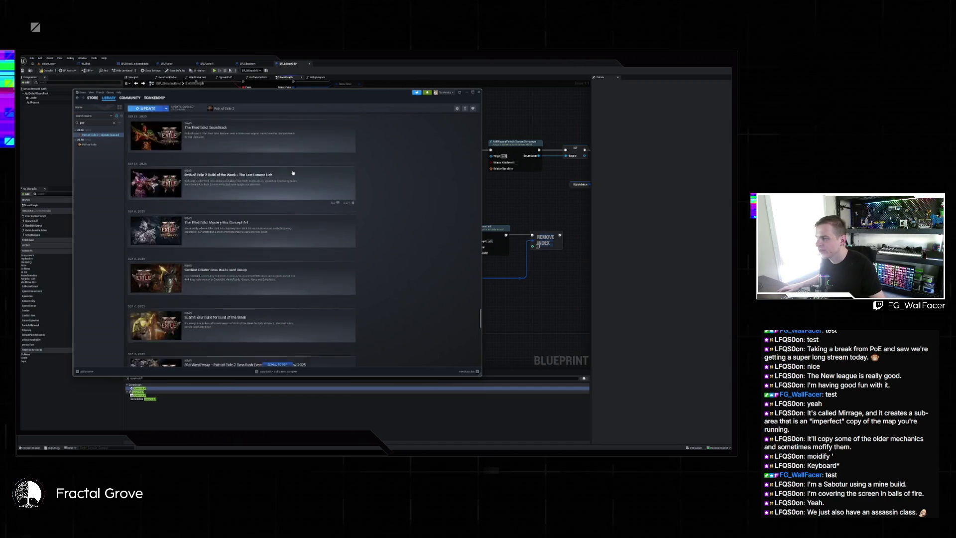
scroll(412, 143, up, 3)
Step: Close Steam and pan the Blueprint graph to the CLEAR node and top event chain
click(479, 92)
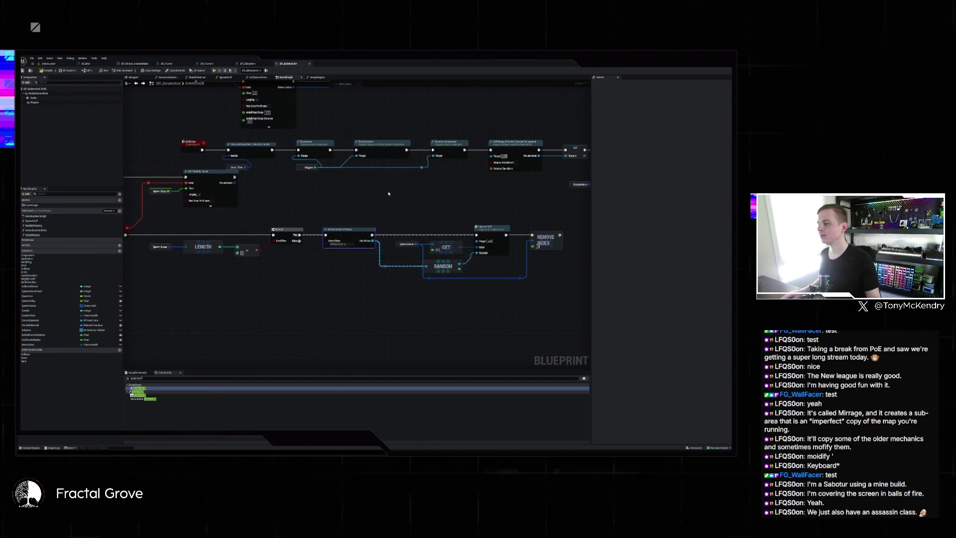
drag(299, 208, 227, 165)
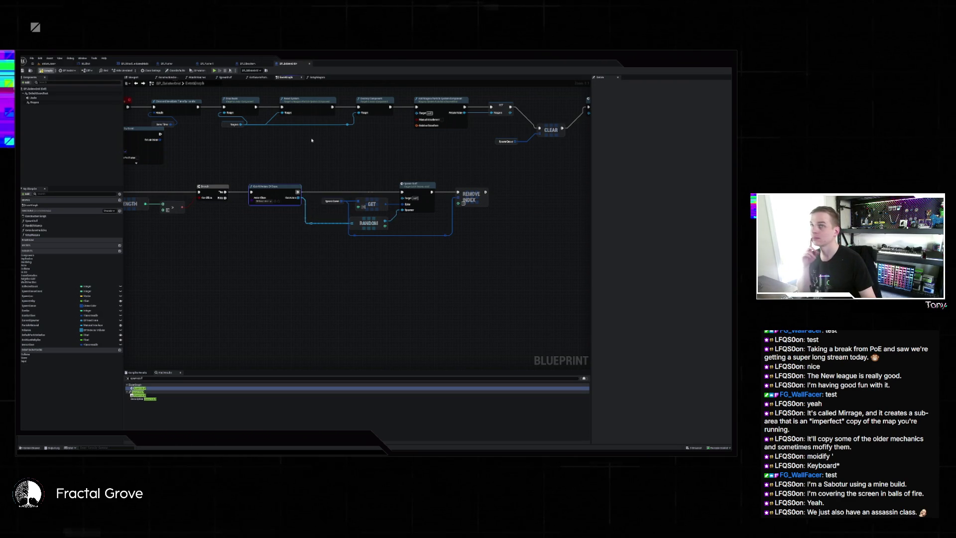
mouse_move(356, 186)
mouse_down()
mouse_move(446, 196)
mouse_move(424, 224)
mouse_move(303, 198)
mouse_move(443, 207)
mouse_move(558, 200)
mouse_move(377, 247)
mouse_move(294, 237)
mouse_up()
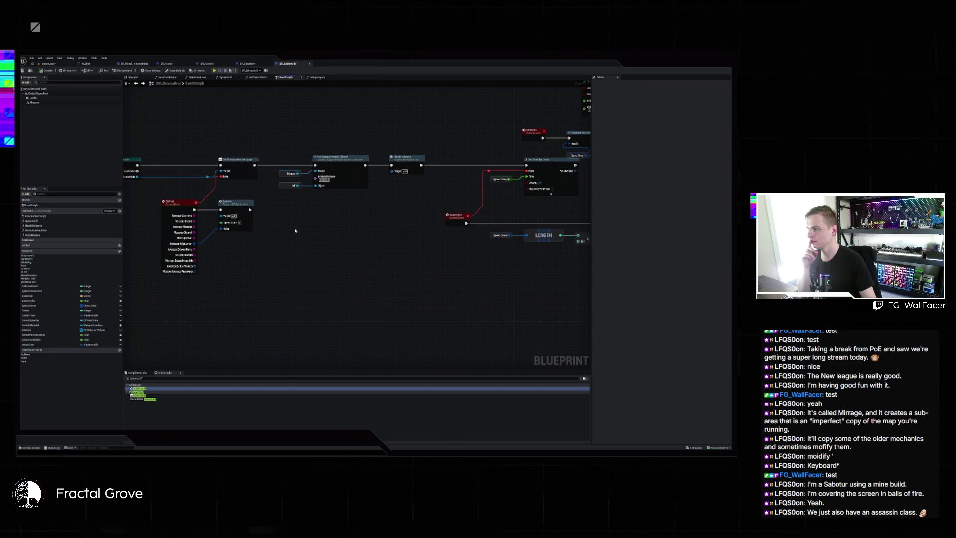
Step: In the level, hide the box volume and tree emblem disc, then select the black side box
click(56, 64)
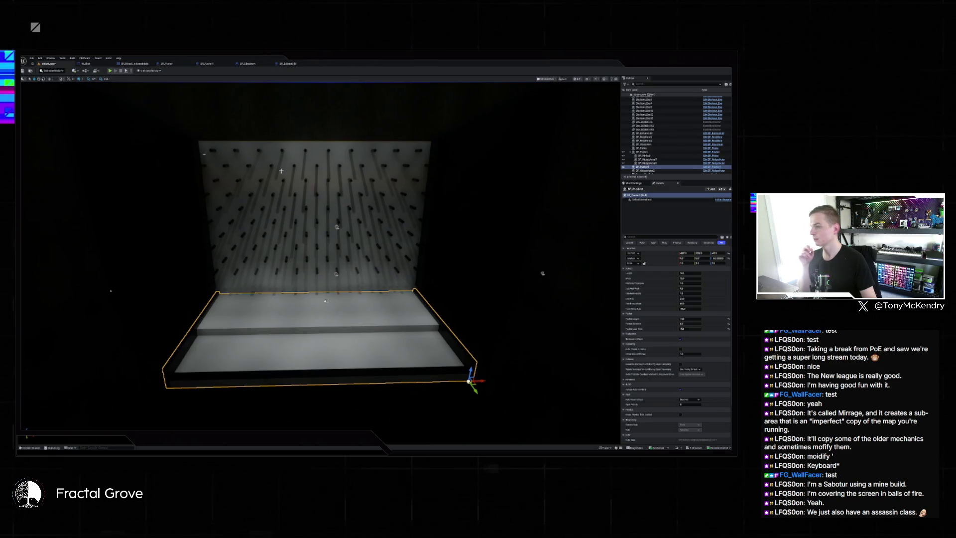
mouse_move(419, 277)
mouse_down()
mouse_move(349, 273)
mouse_move(214, 118)
mouse_move(239, 94)
mouse_move(247, 321)
mouse_move(294, 327)
mouse_move(351, 275)
mouse_move(134, 127)
mouse_up()
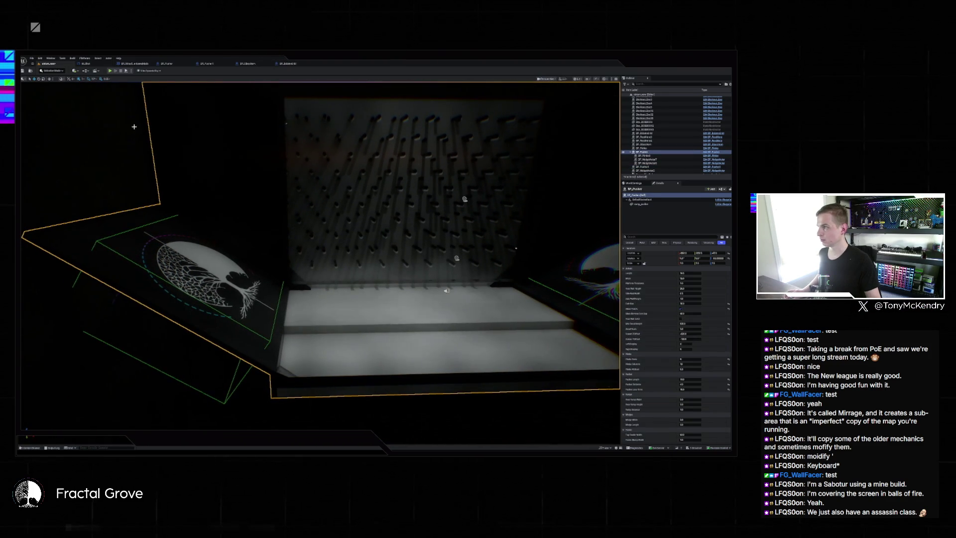
click(283, 152)
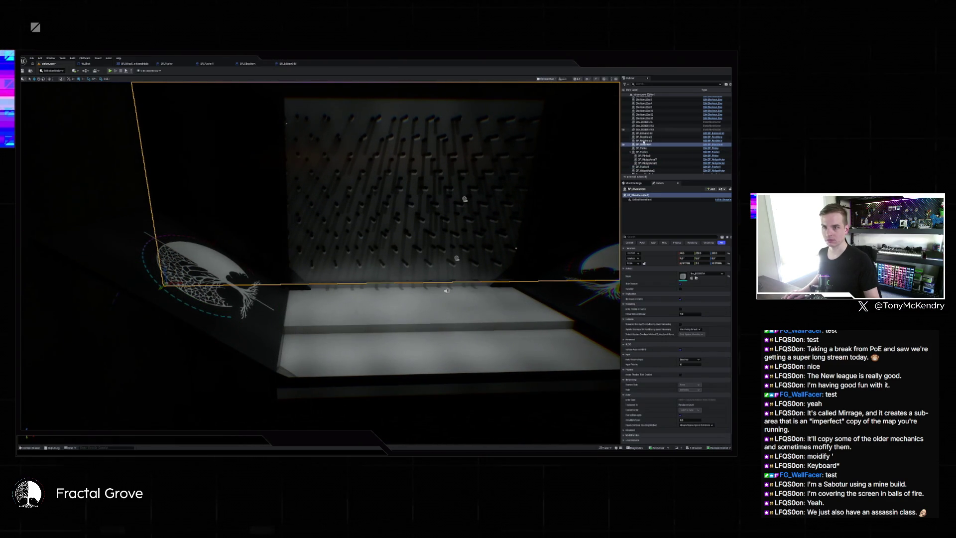
click(624, 144)
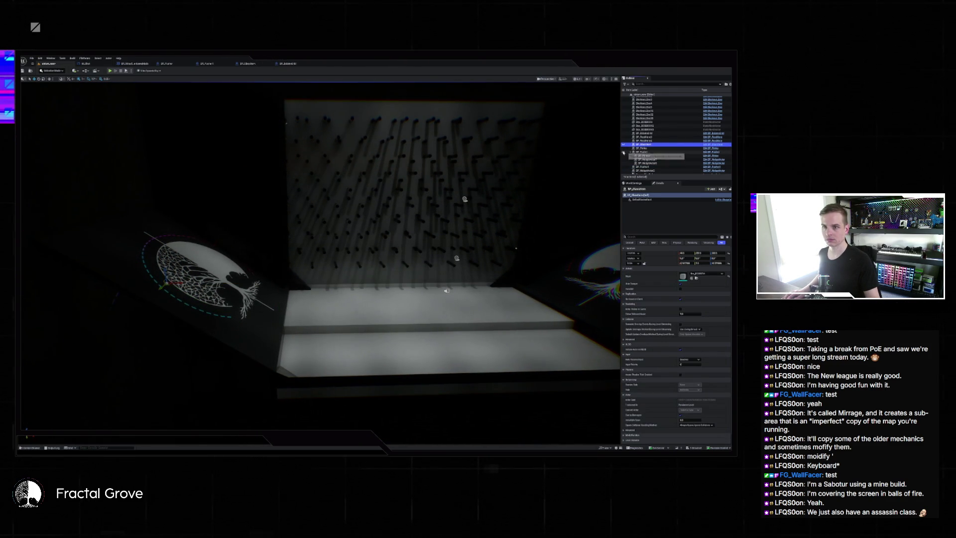
click(623, 153)
click(213, 207)
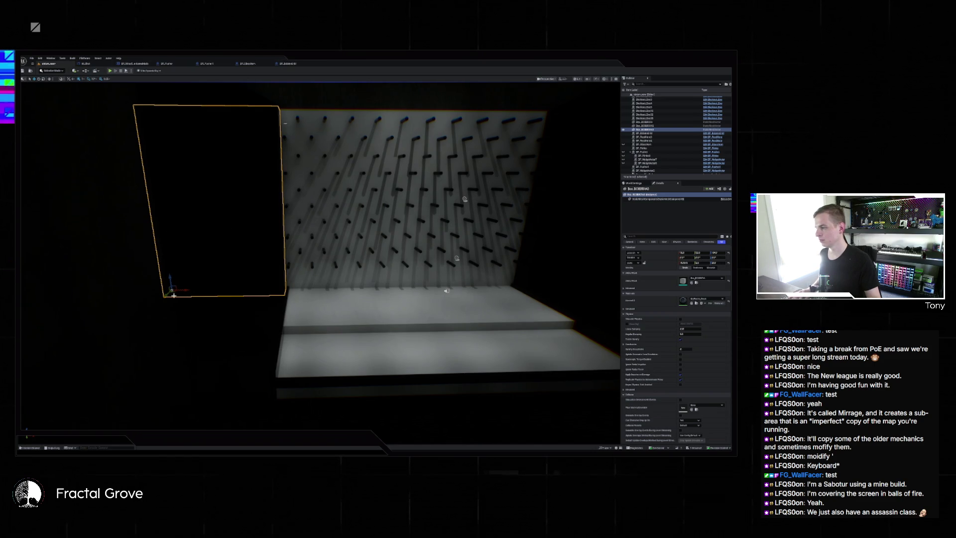
Step: Duplicate the black box forward and scale the copy into a thin wall, viewed unlit
mouse_move(167, 294)
mouse_down()
mouse_move(115, 349)
mouse_move(128, 337)
mouse_up()
drag(209, 344, 189, 303)
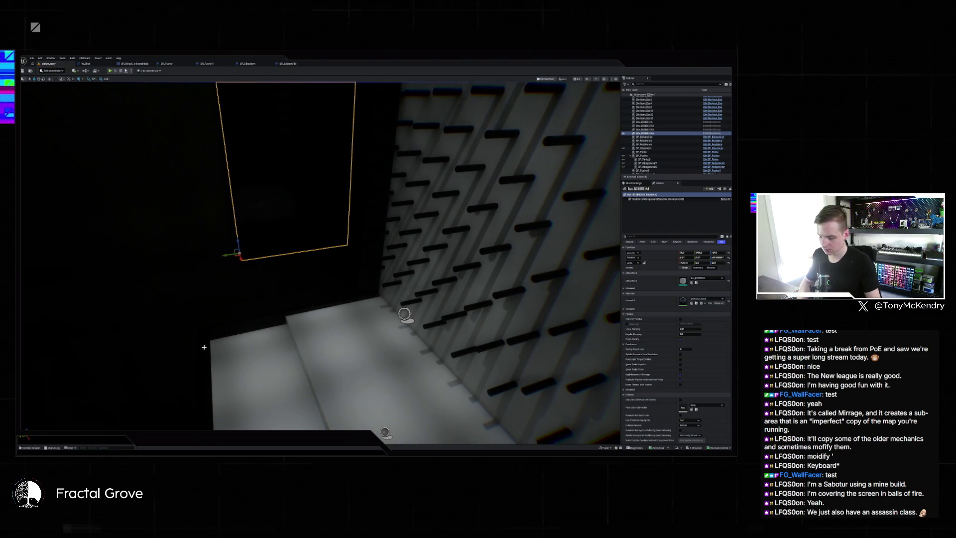
key(alt+3)
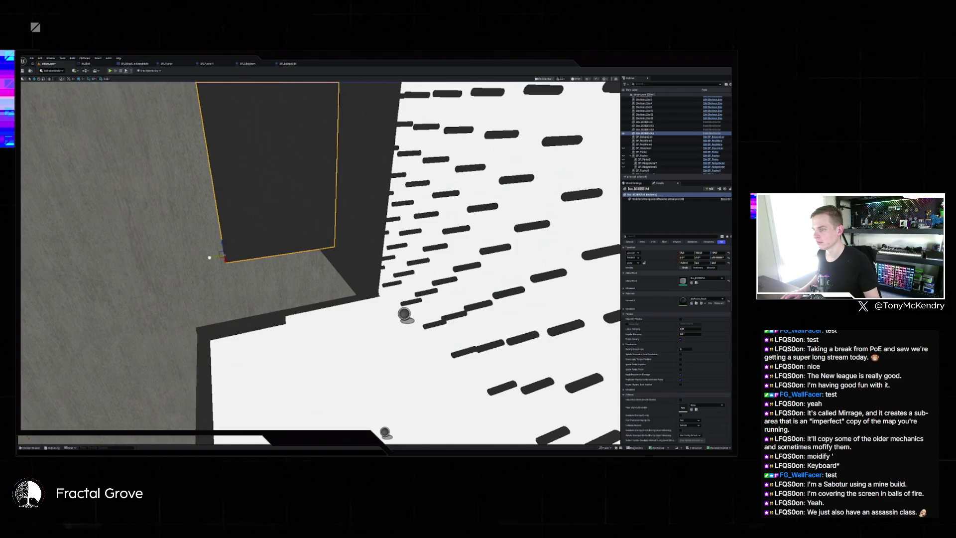
mouse_move(318, 258)
mouse_down()
mouse_move(318, 219)
mouse_move(318, 234)
mouse_move(278, 243)
mouse_move(296, 247)
mouse_up()
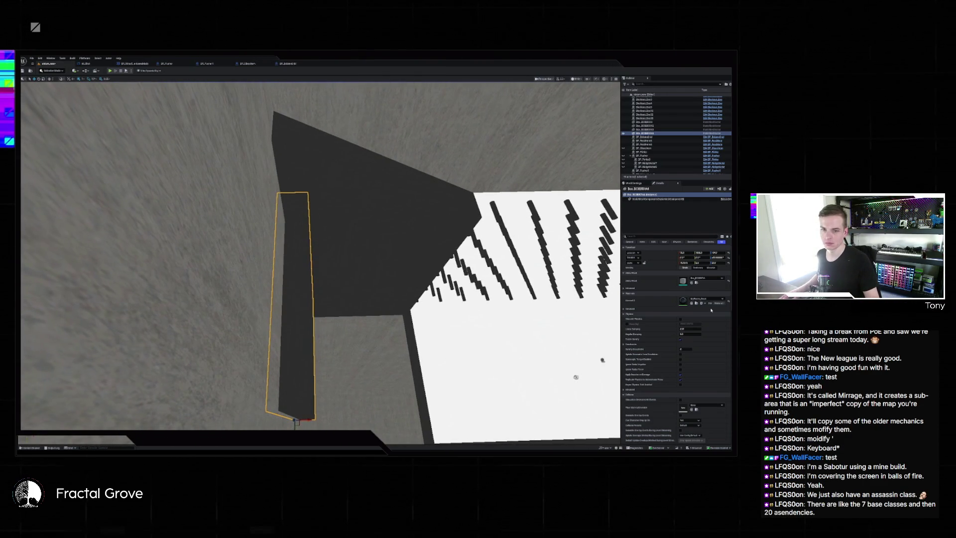
drag(699, 263, 697, 263)
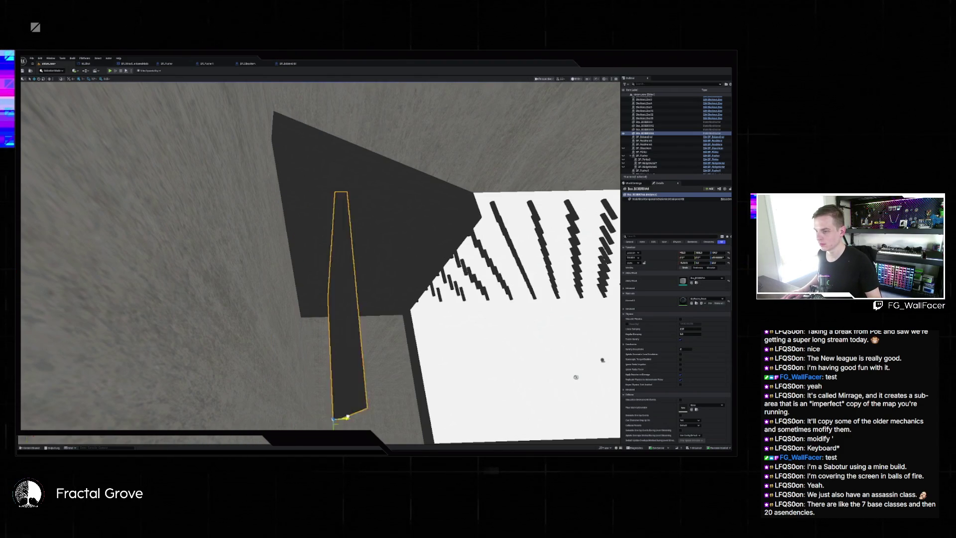
Step: Return to lit shading and orbit to check the thin wall stands upright beside the pegboard
mouse_move(313, 421)
mouse_down()
mouse_move(344, 419)
mouse_move(348, 378)
mouse_move(368, 375)
mouse_move(356, 373)
mouse_move(363, 360)
mouse_move(327, 285)
mouse_move(294, 260)
mouse_move(276, 260)
mouse_move(286, 259)
mouse_up()
scroll(286, 260, up, 3)
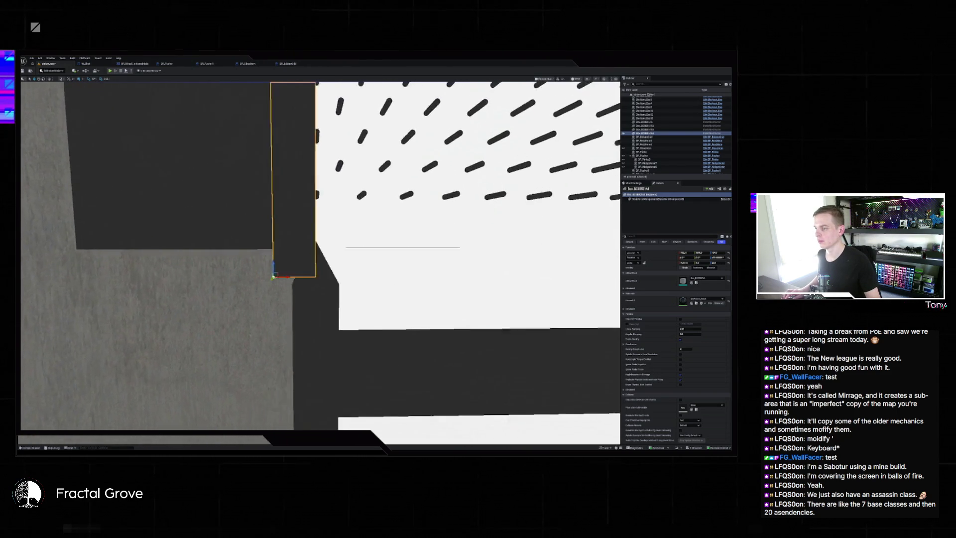
mouse_move(288, 260)
mouse_down()
mouse_move(270, 273)
mouse_move(244, 264)
mouse_move(295, 264)
mouse_up()
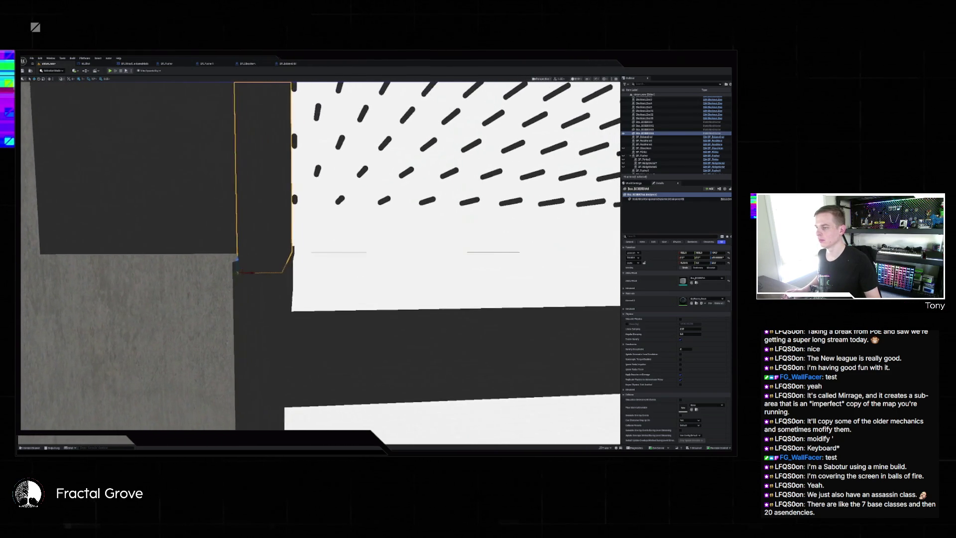
drag(364, 257, 364, 256)
key(alt+4)
drag(223, 312, 224, 312)
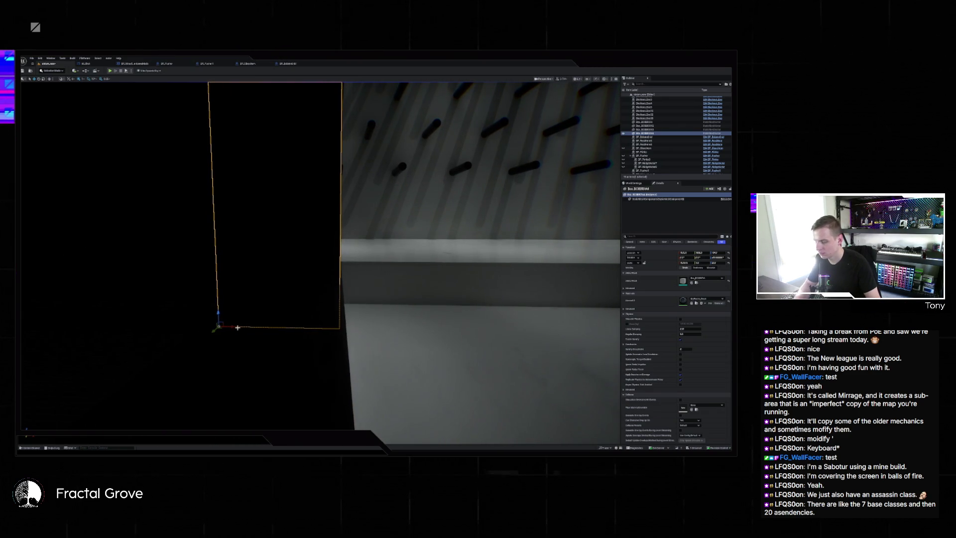
Step: Cycle orthographic side views and hide the grey blockout wall in front of the board
key(alt+k)
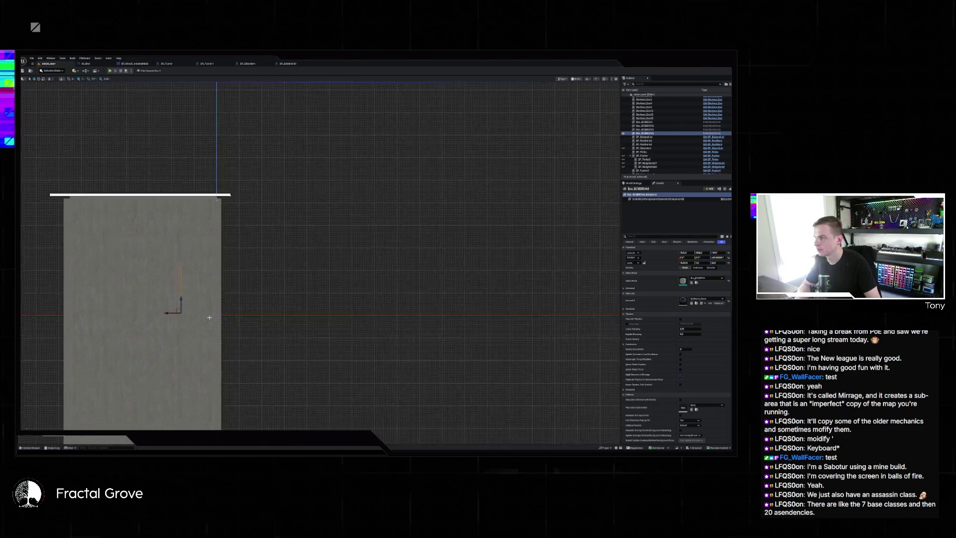
key(alt+h)
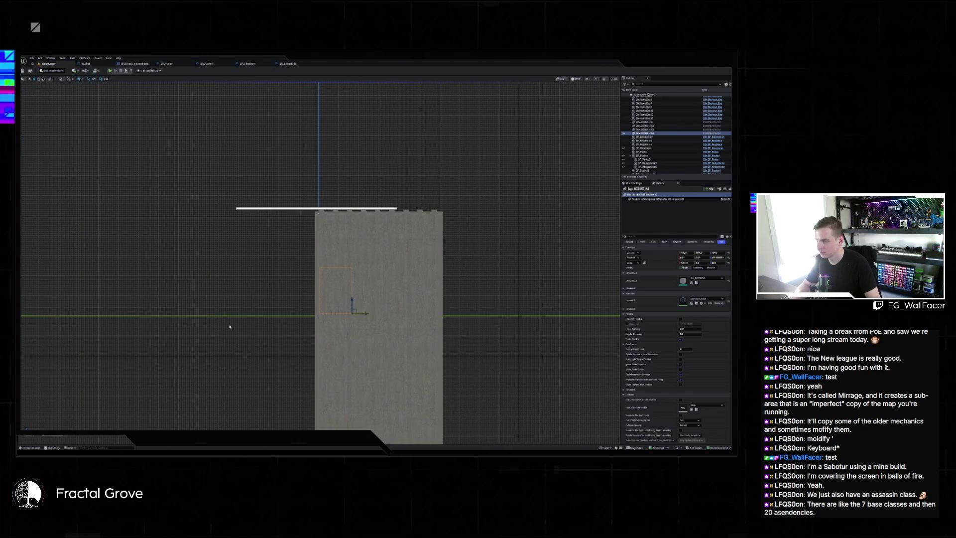
key(alt+k)
key(alt+shift+k)
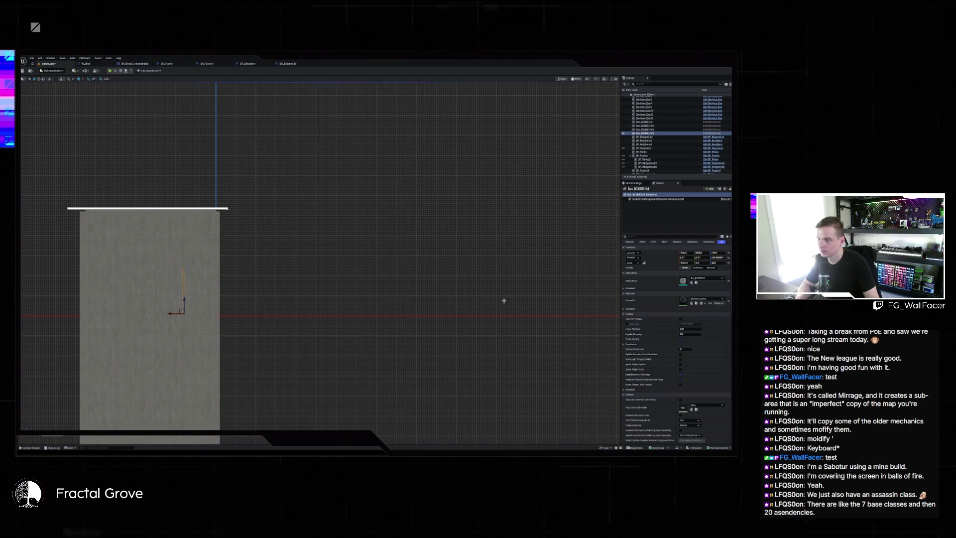
key(alt+h)
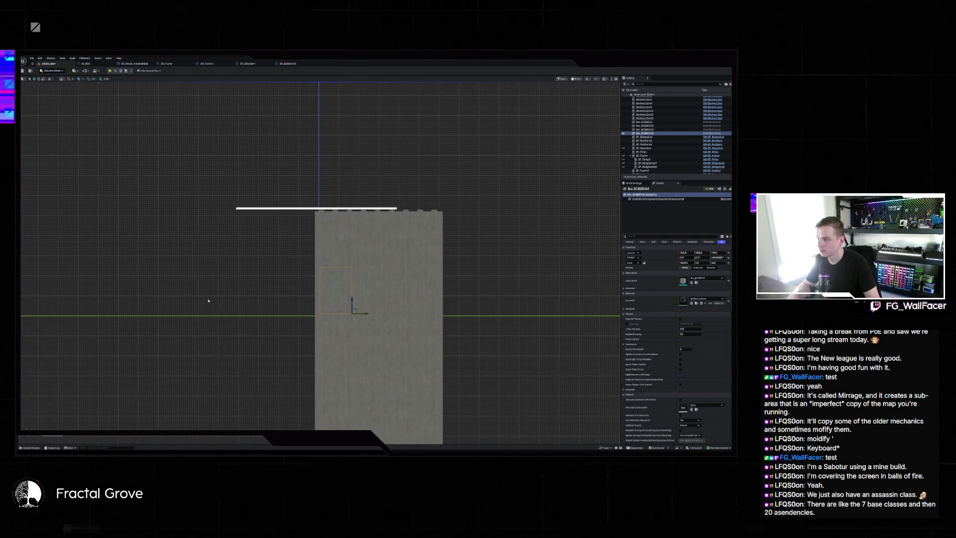
key(alt+shift+h)
click(319, 323)
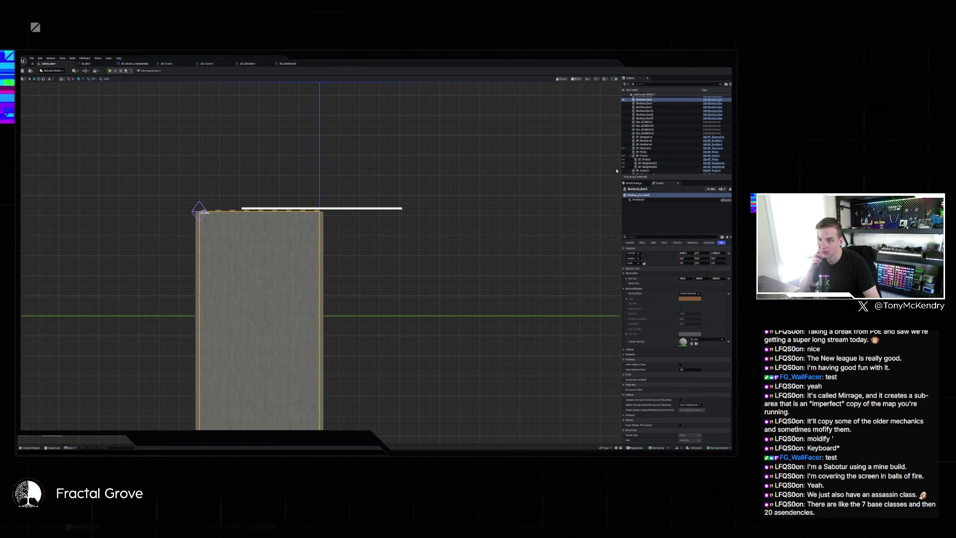
key(h)
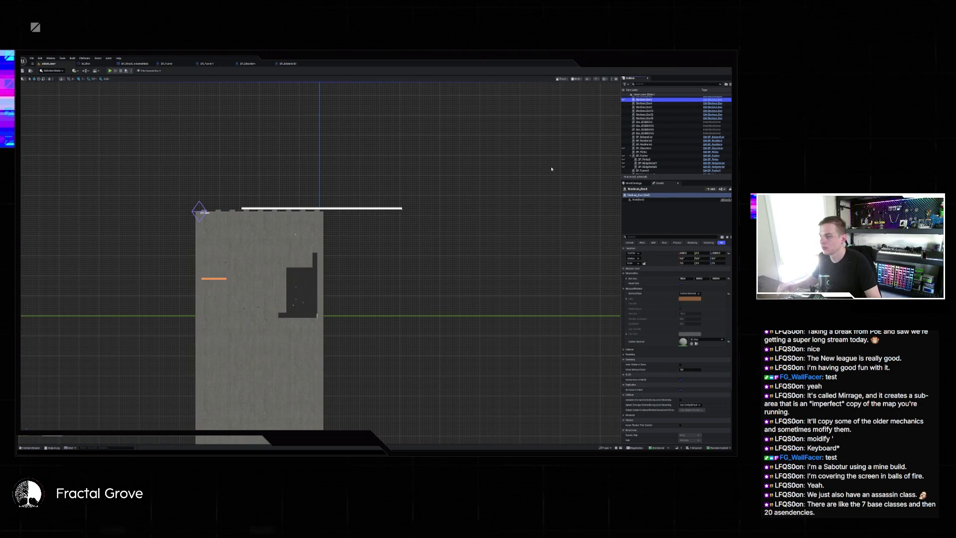
Step: Hide the large grey wall blocking the dotted pegboard and return to a perspective view
scroll(312, 306, up, 5)
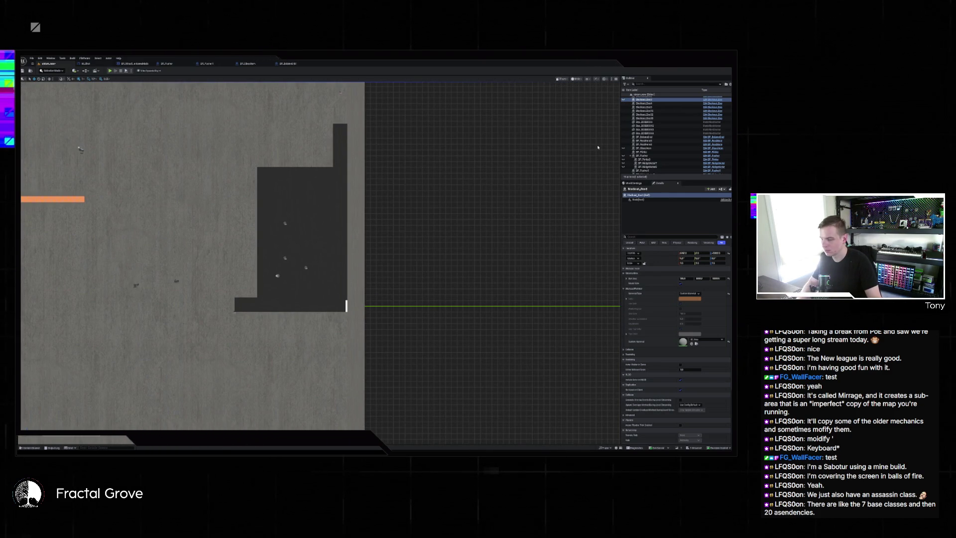
scroll(503, 173, down, 5)
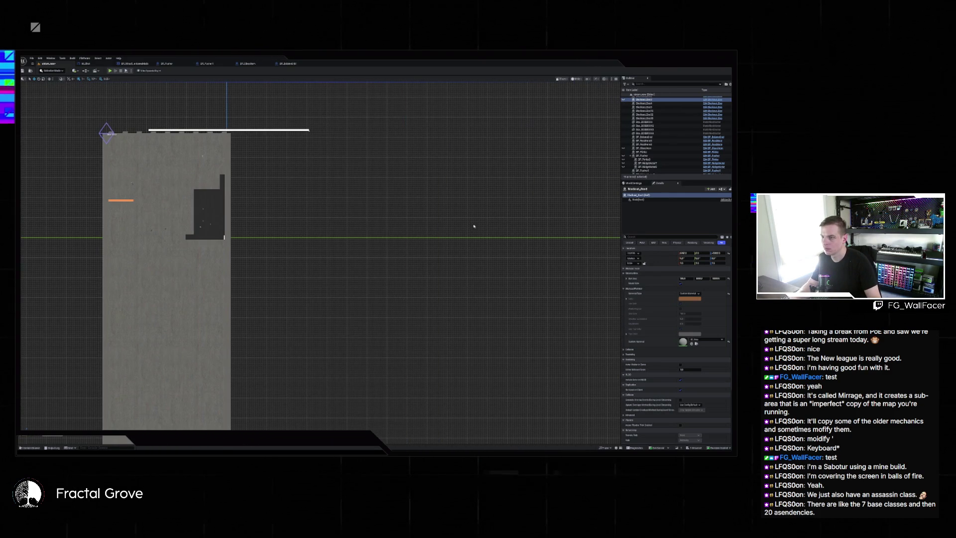
key(alt+k)
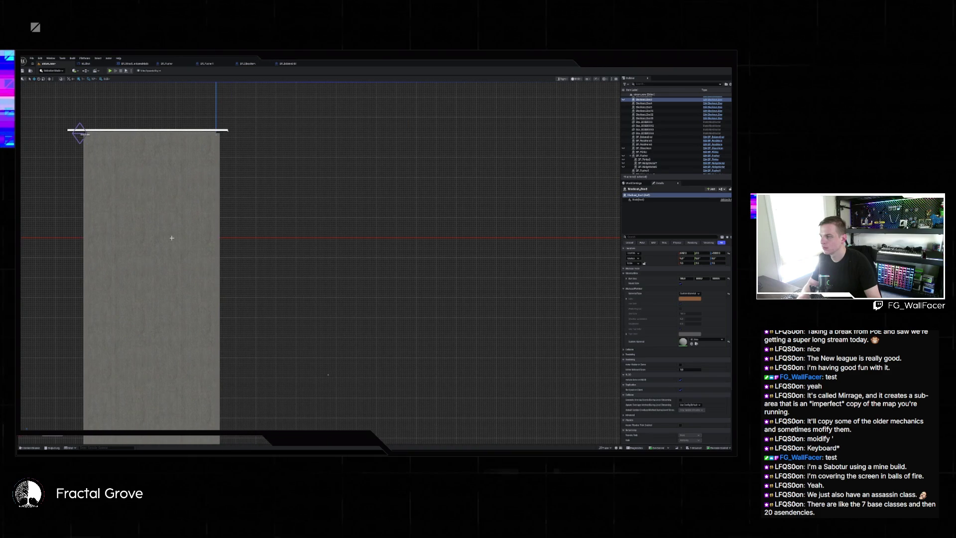
click(644, 103)
key(shift+alt+k)
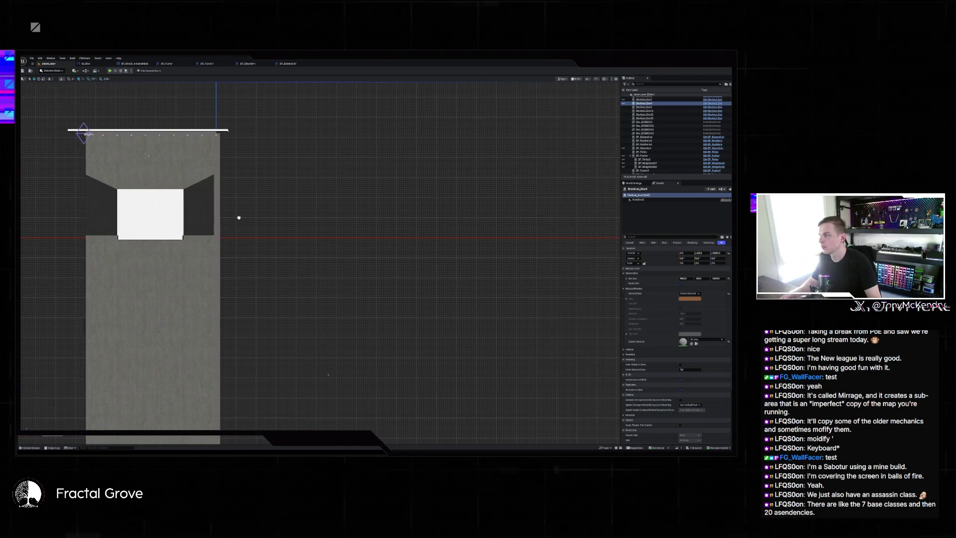
drag(221, 214, 349, 225)
key(alt+k)
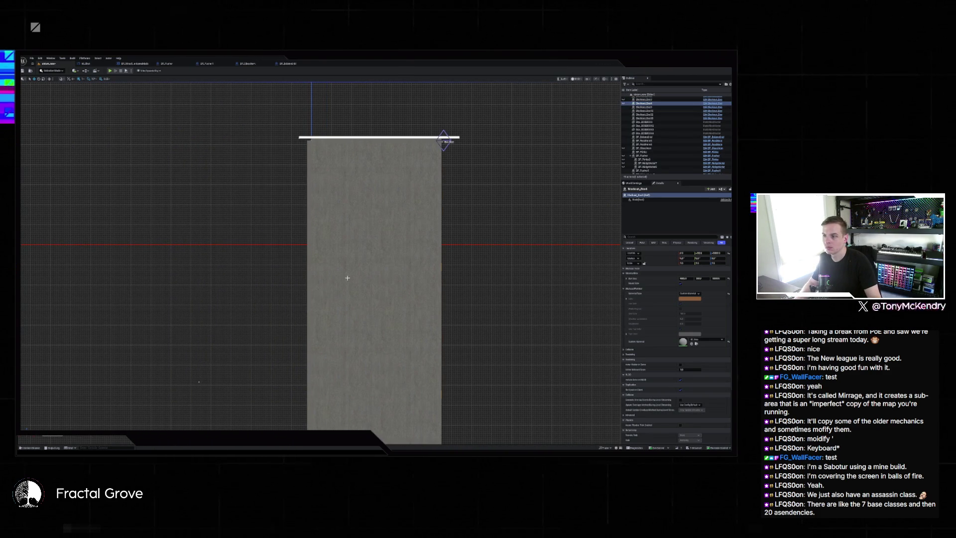
key(h)
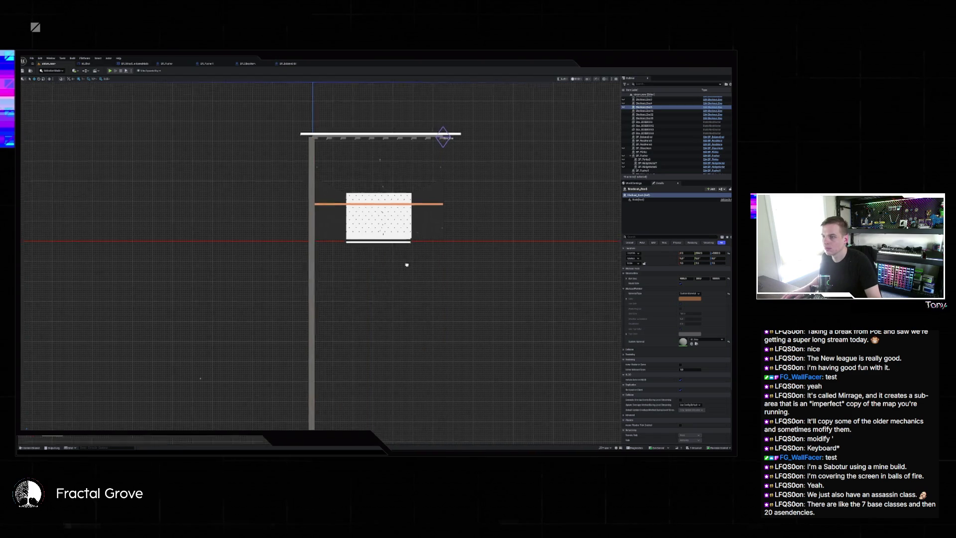
scroll(405, 264, up, 10)
drag(378, 324, 564, 330)
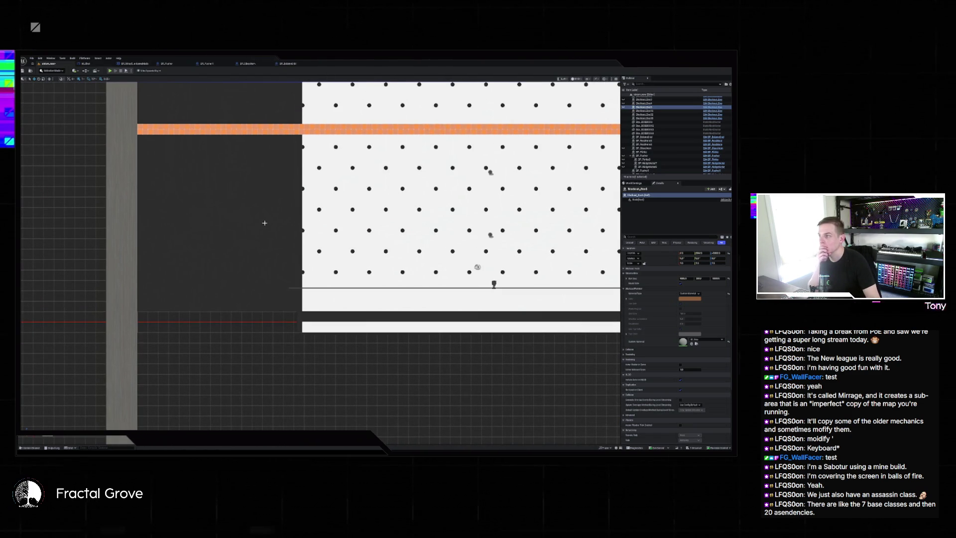
key(alt+g)
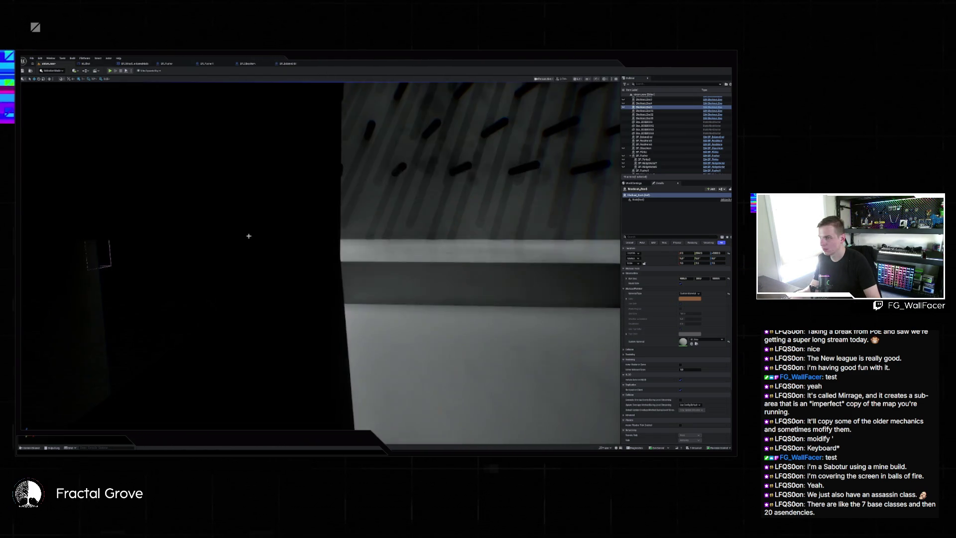
Step: Select the thin tall box beside the pegboard and frame it in the front orthographic view
click(297, 223)
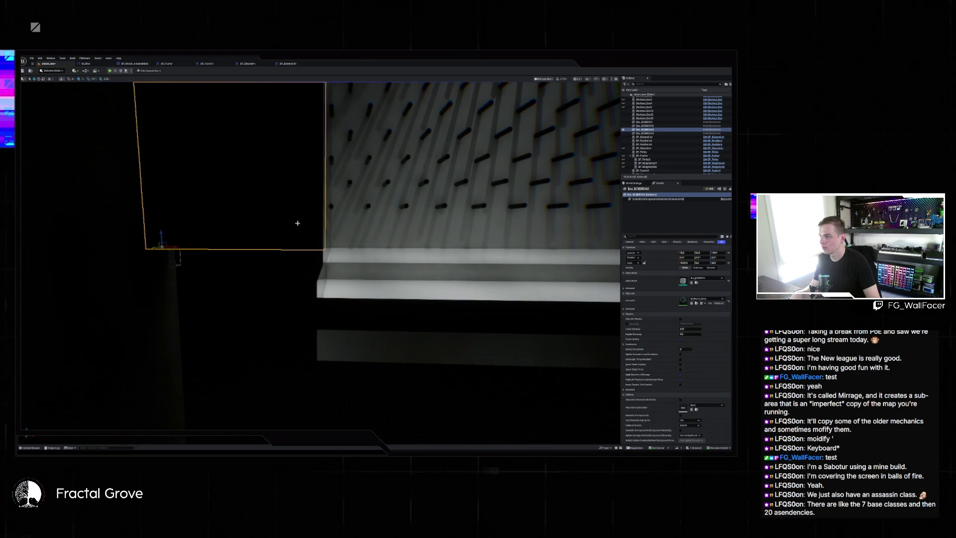
click(322, 242)
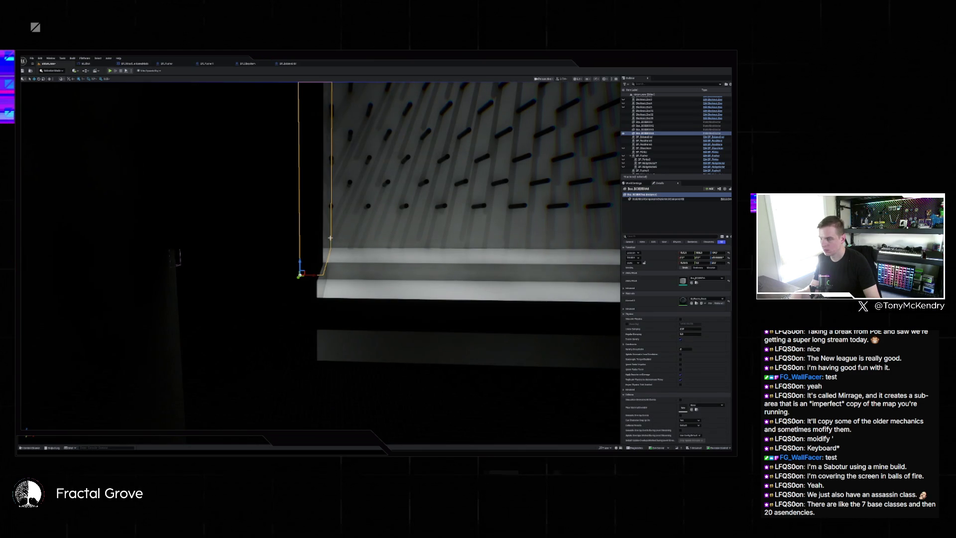
key(alt+h)
scroll(298, 259, up, 6)
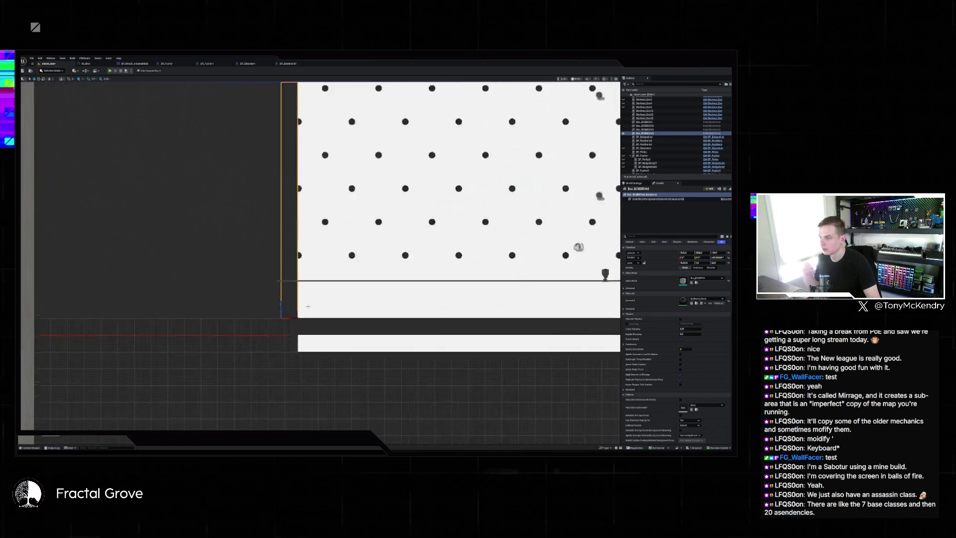
scroll(244, 304, up, 3)
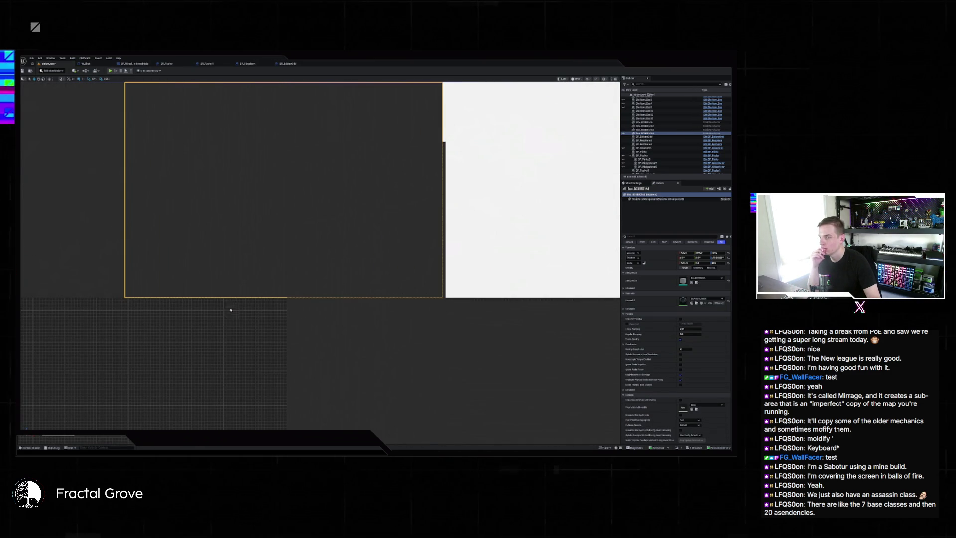
scroll(266, 286, down, 4)
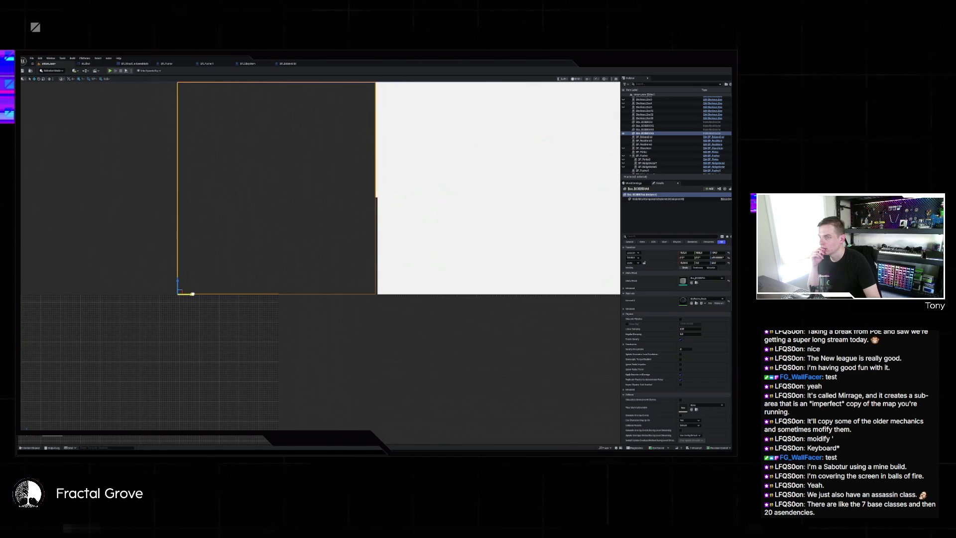
scroll(194, 293, down, 3)
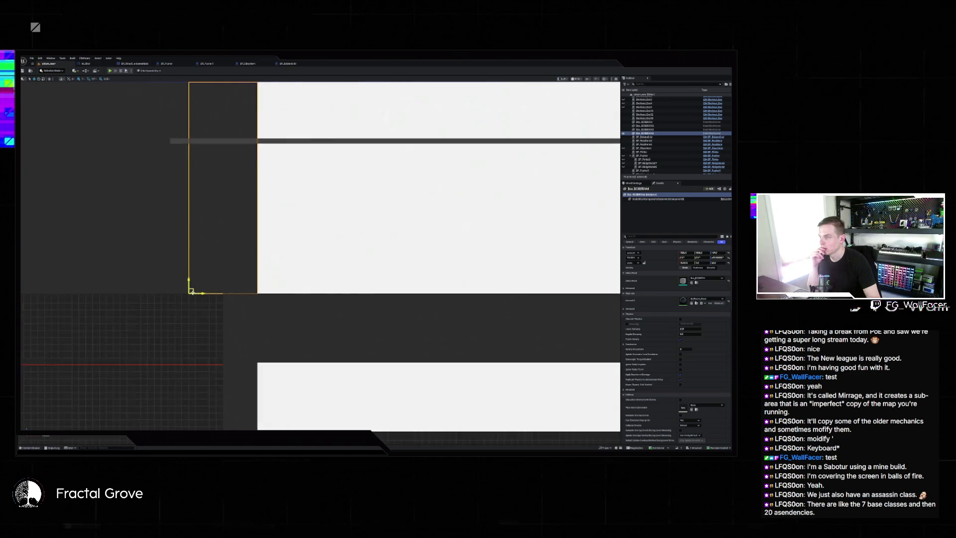
scroll(192, 293, down, 2)
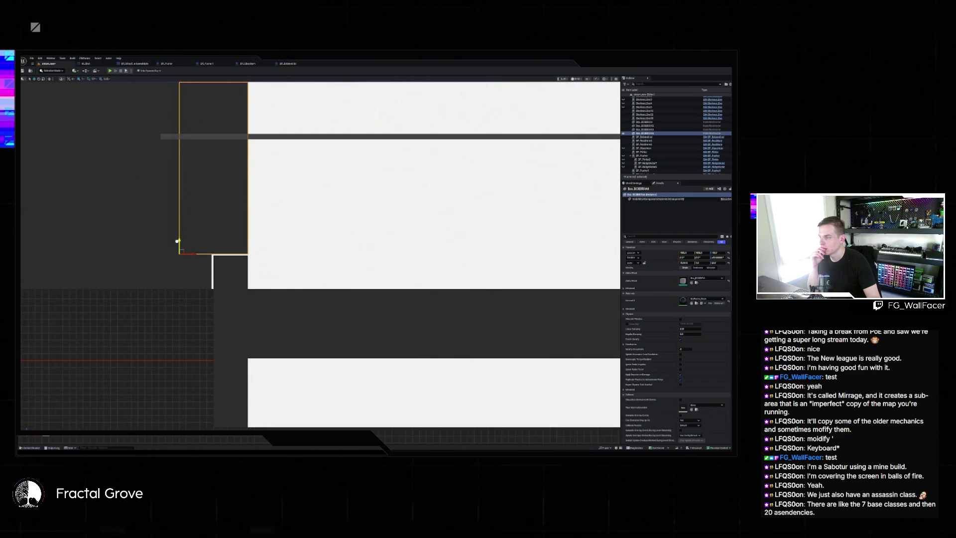
scroll(178, 244, down, 5)
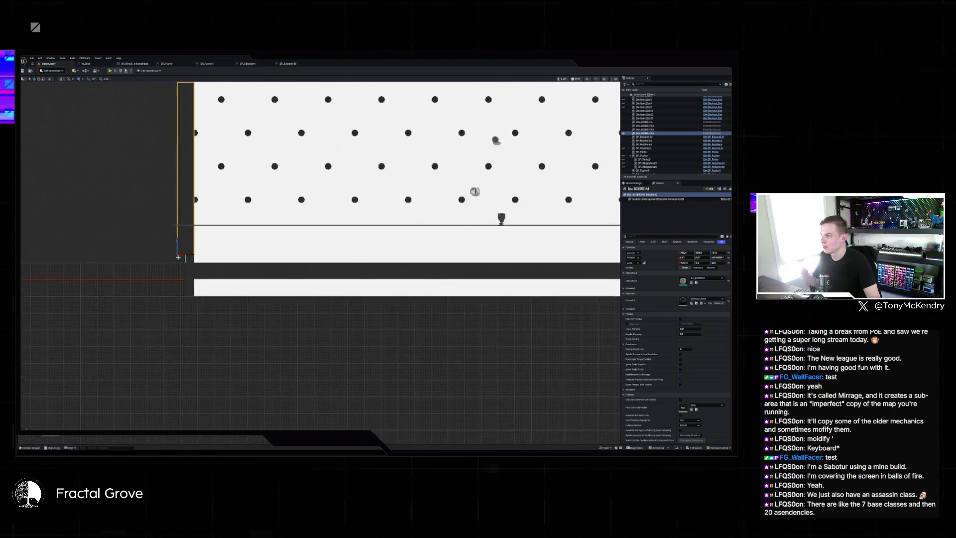
scroll(178, 256, up, 5)
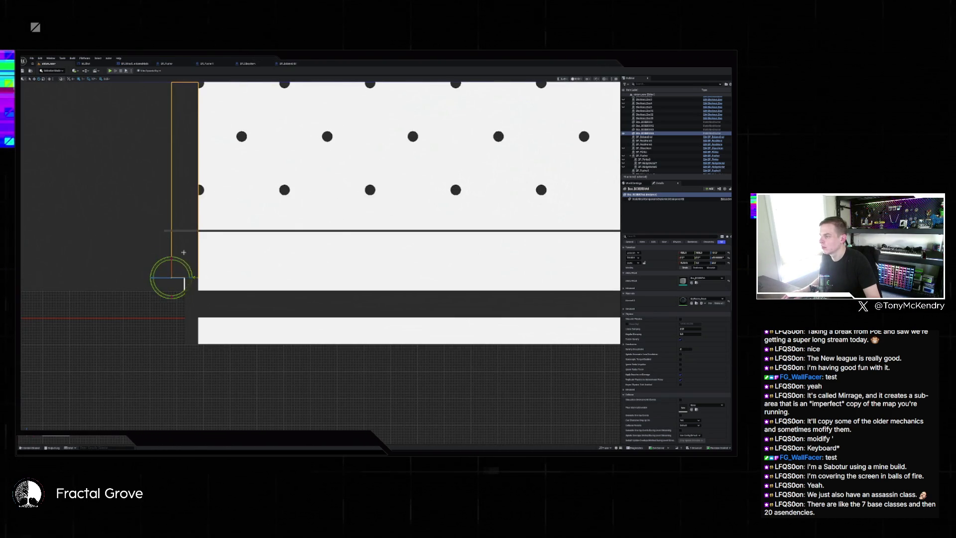
Step: Tilt the thin box about 60° into a ramp and unhide the side walls
drag(186, 265, 185, 259)
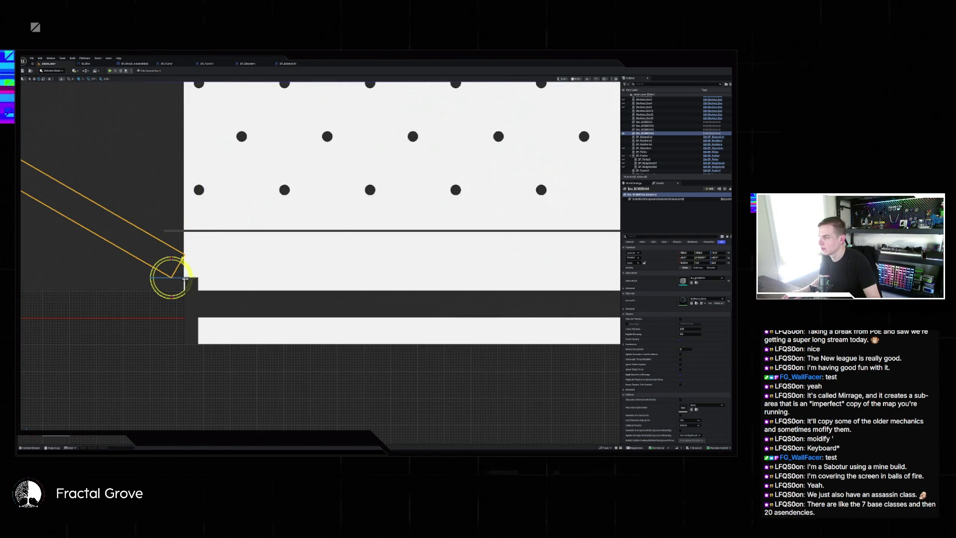
scroll(230, 265, down, 5)
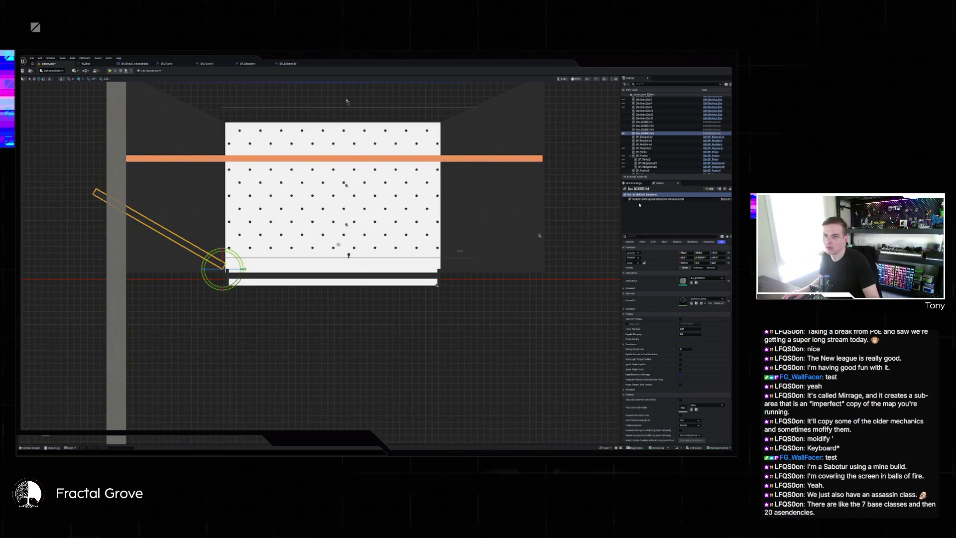
click(622, 156)
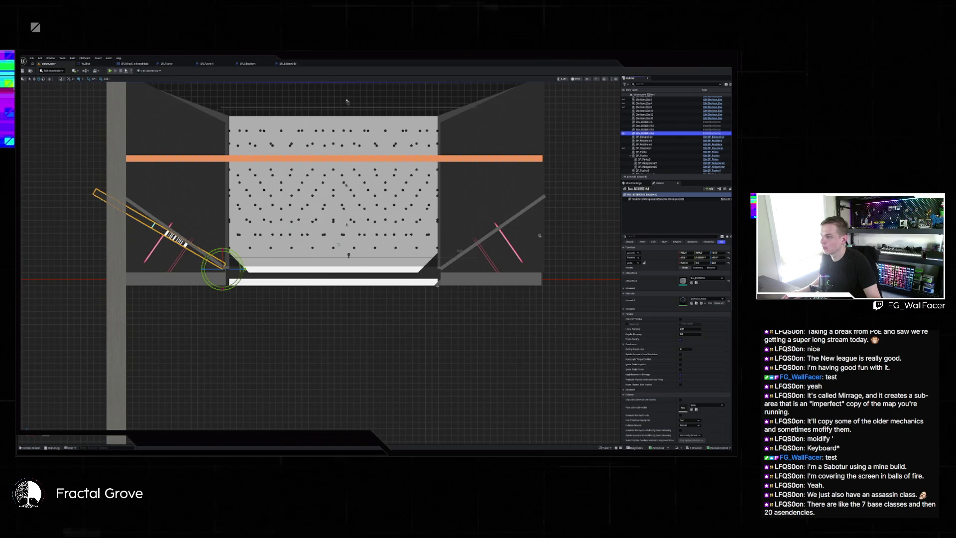
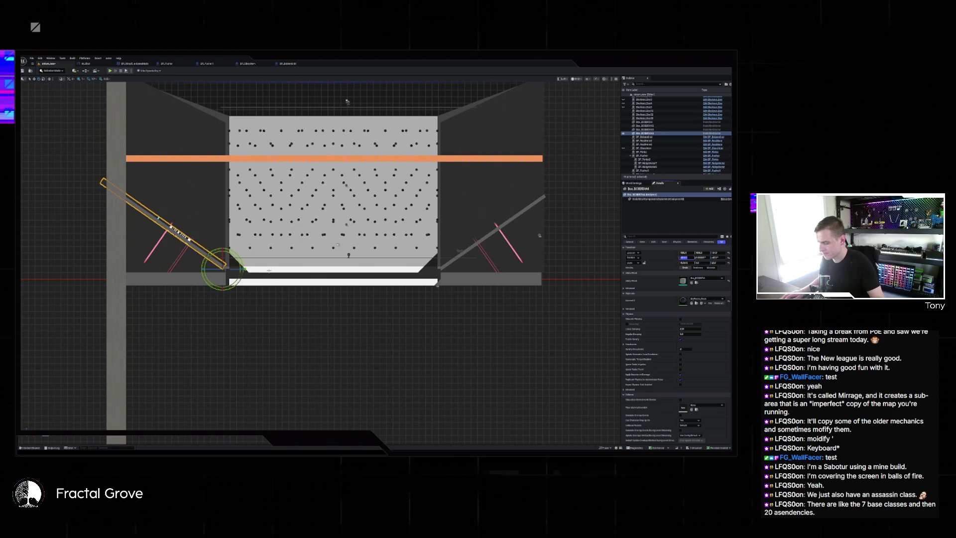
Step: Nudge the left angled flipper box down-left, then slightly up, so its lower end meets the pivot
scroll(225, 260, up, 5)
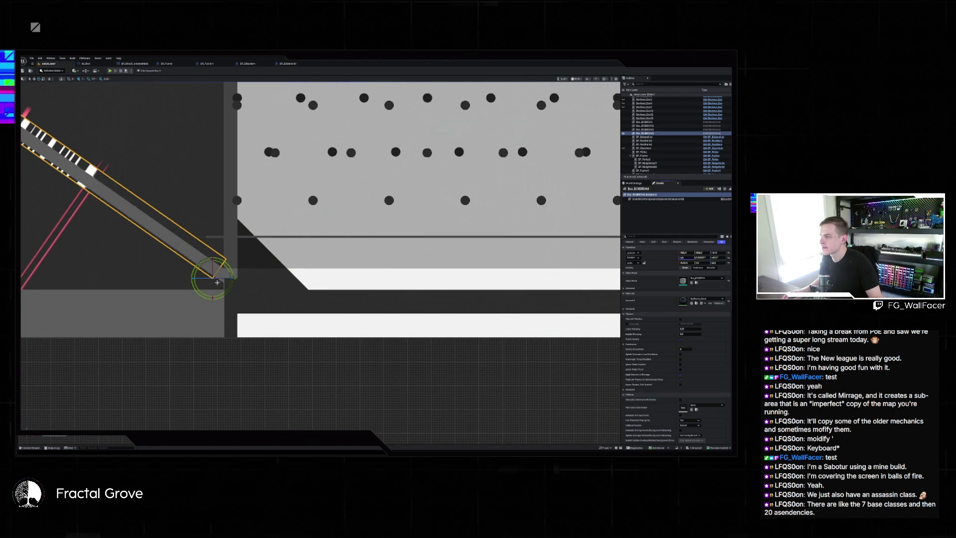
click(212, 298)
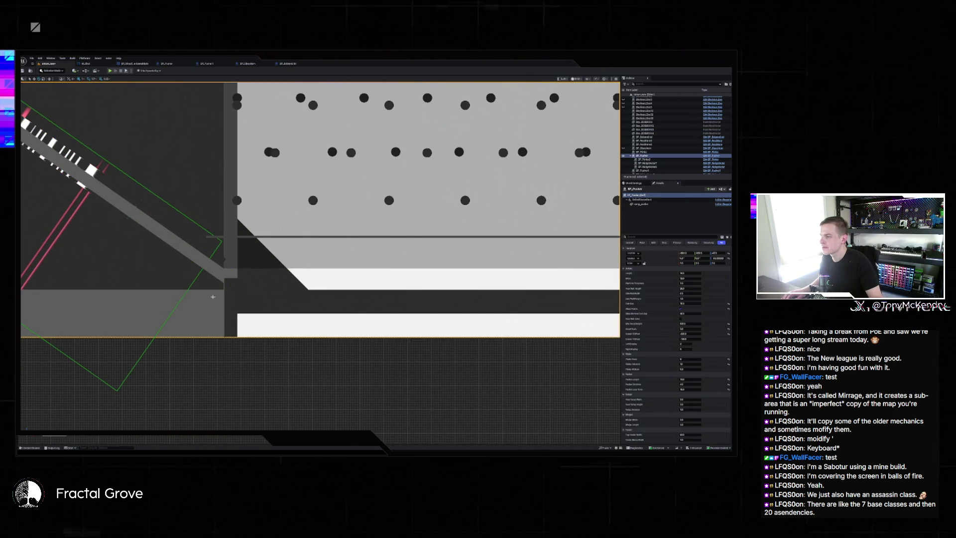
click(214, 273)
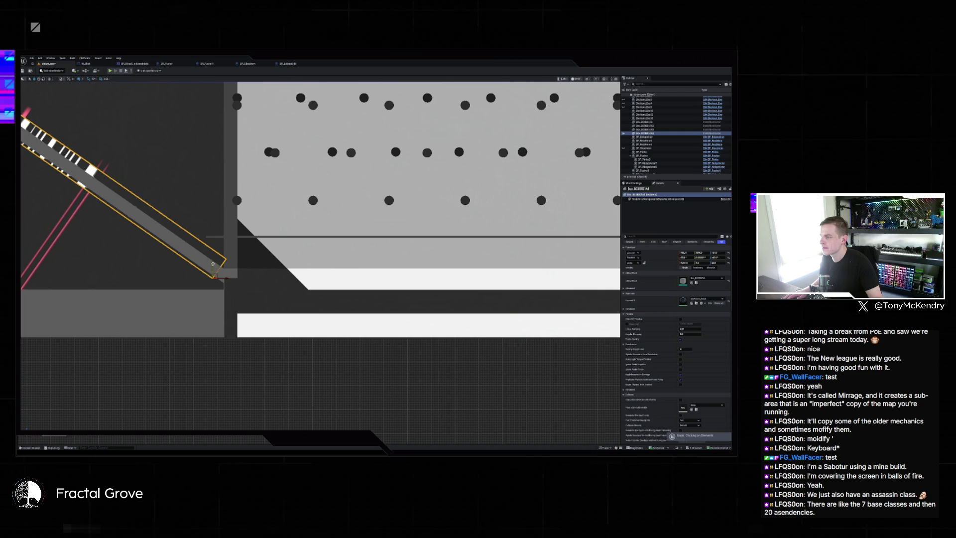
drag(213, 264, 213, 275)
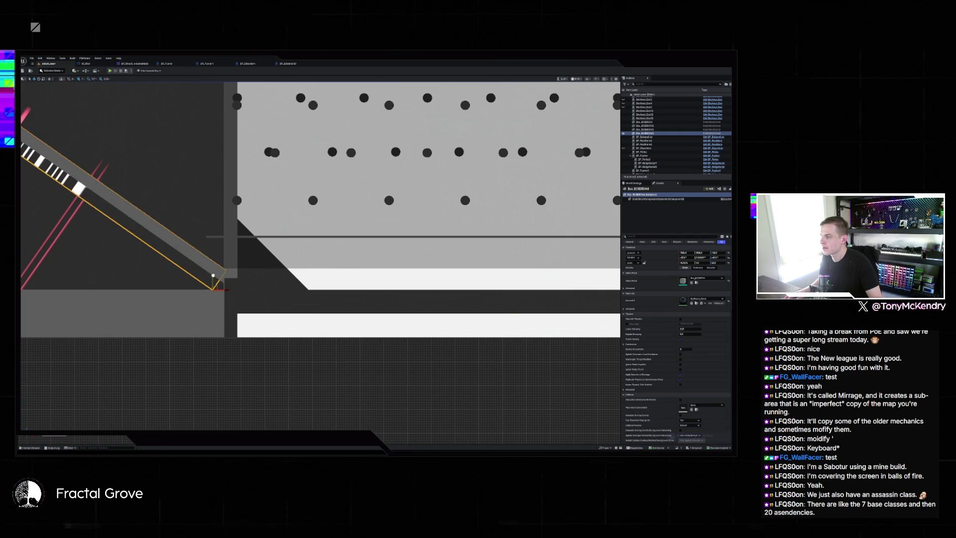
scroll(213, 275, up, 6)
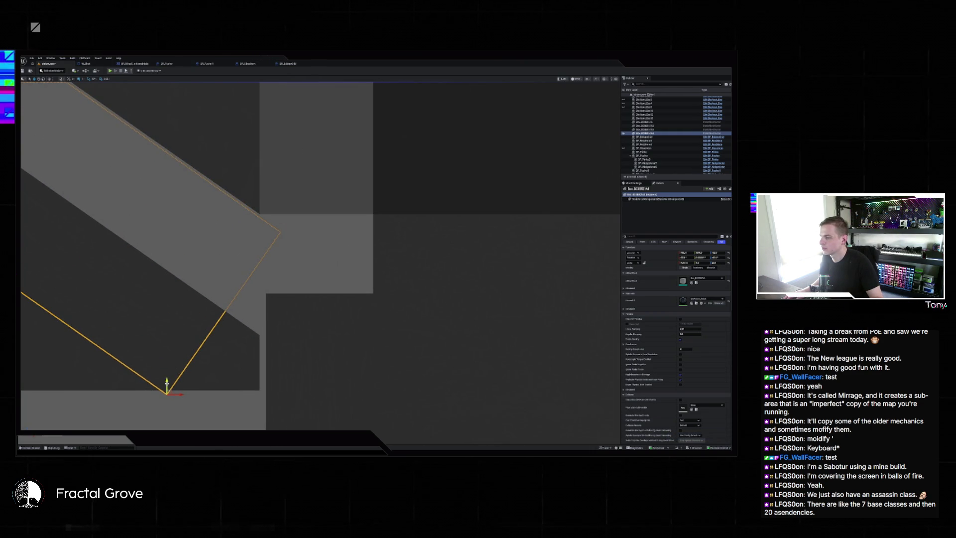
drag(168, 381, 169, 379)
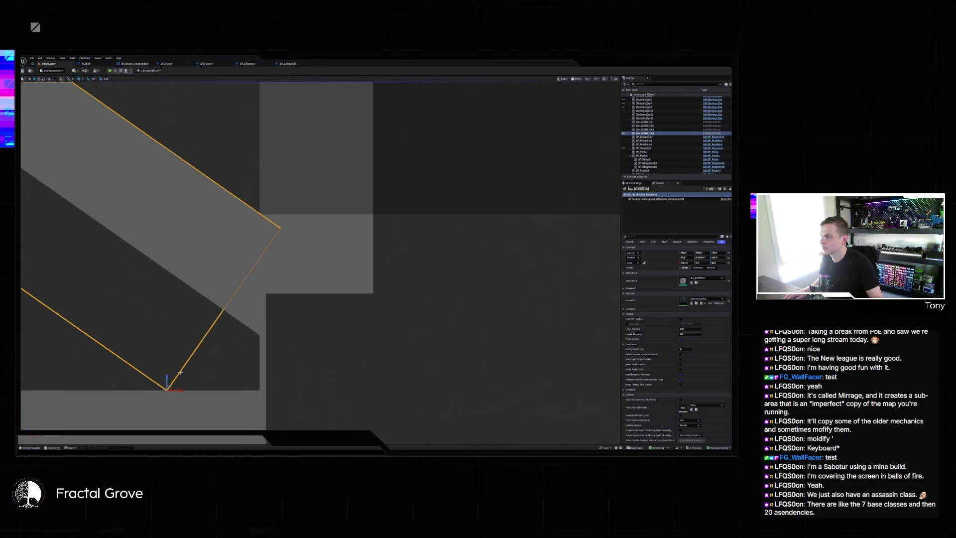
scroll(180, 373, down, 8)
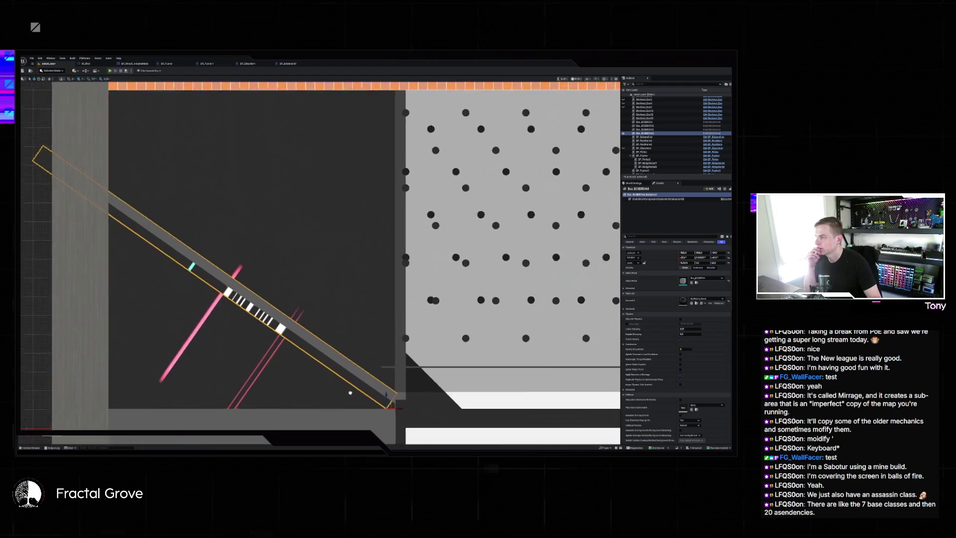
scroll(349, 393, down, 5)
Step: Move the left tree-artwork panel down and right, and stretch it wider to the right
key(alt+g)
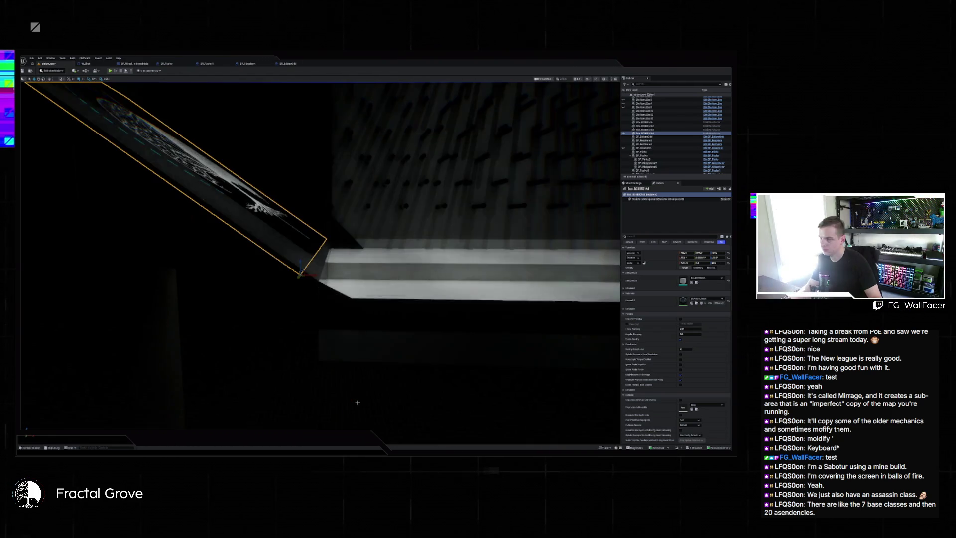
mouse_move(358, 402)
mouse_down()
mouse_move(323, 378)
mouse_move(224, 348)
mouse_up()
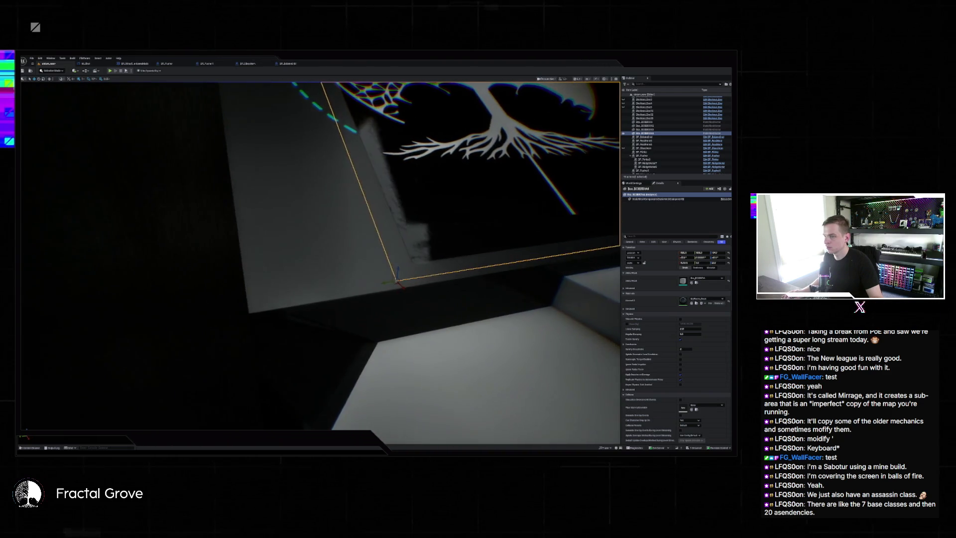
mouse_move(331, 347)
mouse_down()
mouse_move(390, 339)
mouse_move(185, 388)
mouse_up()
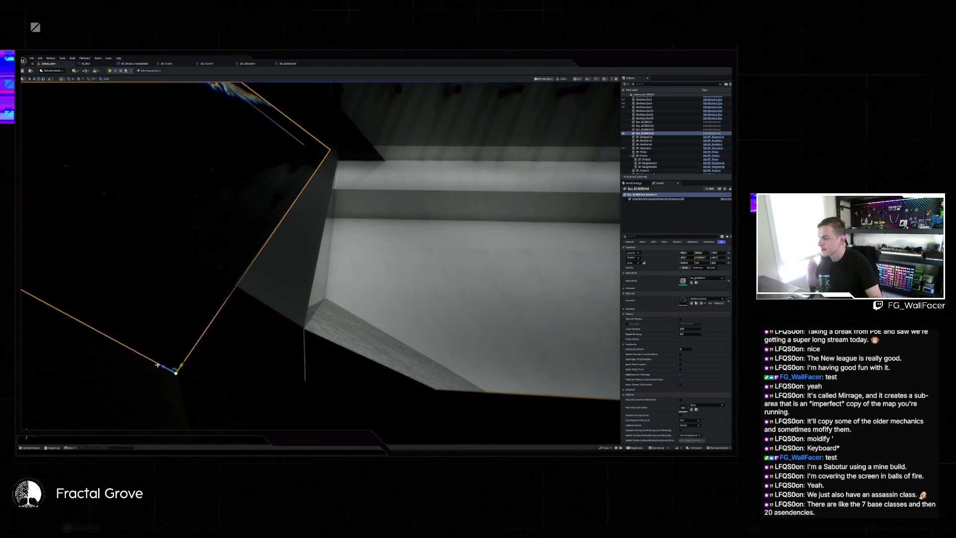
drag(163, 365, 224, 398)
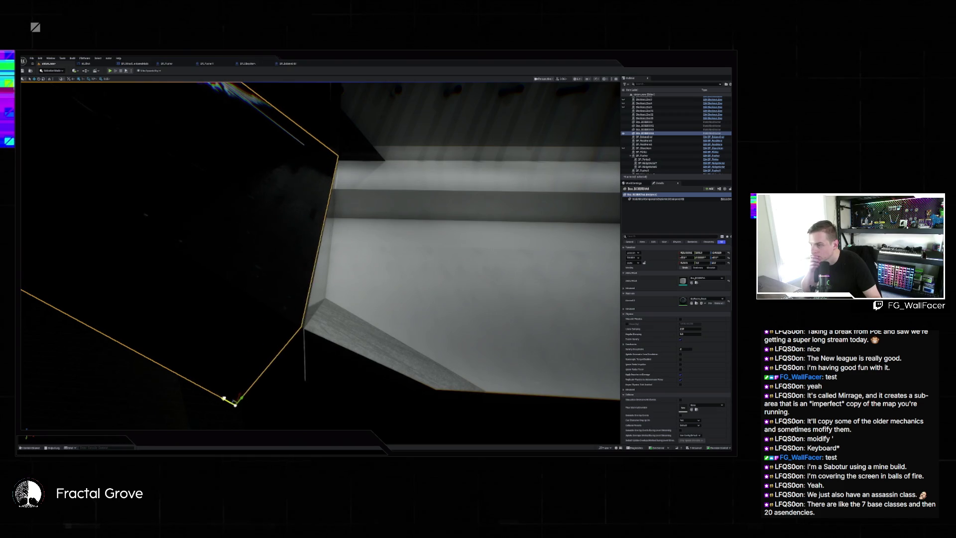
mouse_move(285, 380)
mouse_down()
mouse_move(263, 376)
mouse_move(343, 498)
mouse_move(341, 331)
mouse_move(310, 406)
mouse_move(406, 326)
mouse_move(358, 316)
mouse_move(305, 372)
mouse_move(319, 348)
mouse_move(311, 324)
mouse_up()
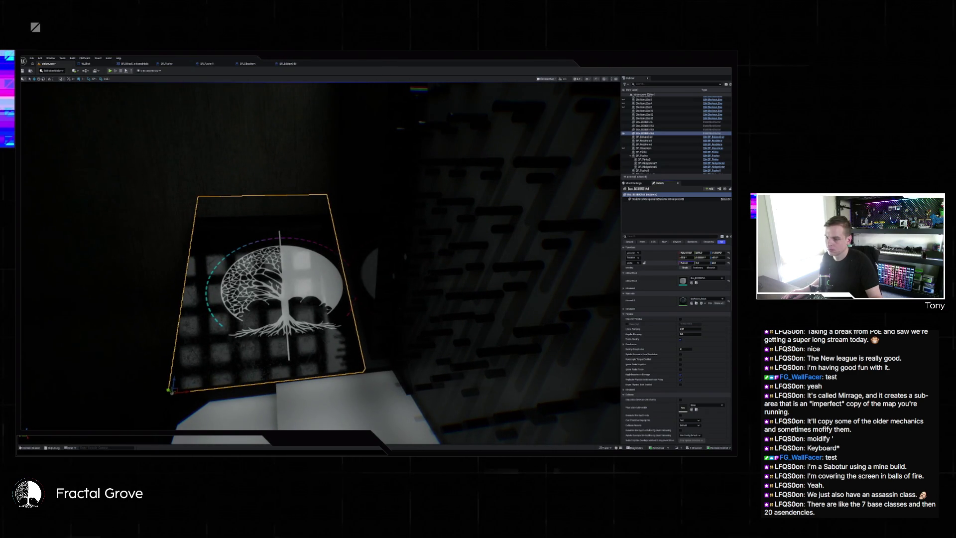
drag(685, 263, 697, 263)
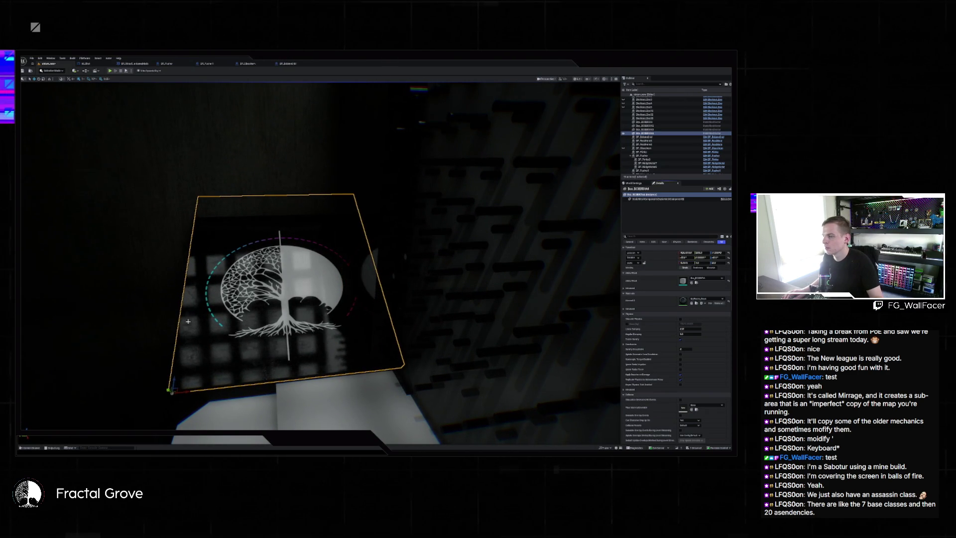
drag(188, 321, 253, 309)
Step: Reselect the tree panel and duplicate it with Ctrl+D
key(Escape)
click(329, 275)
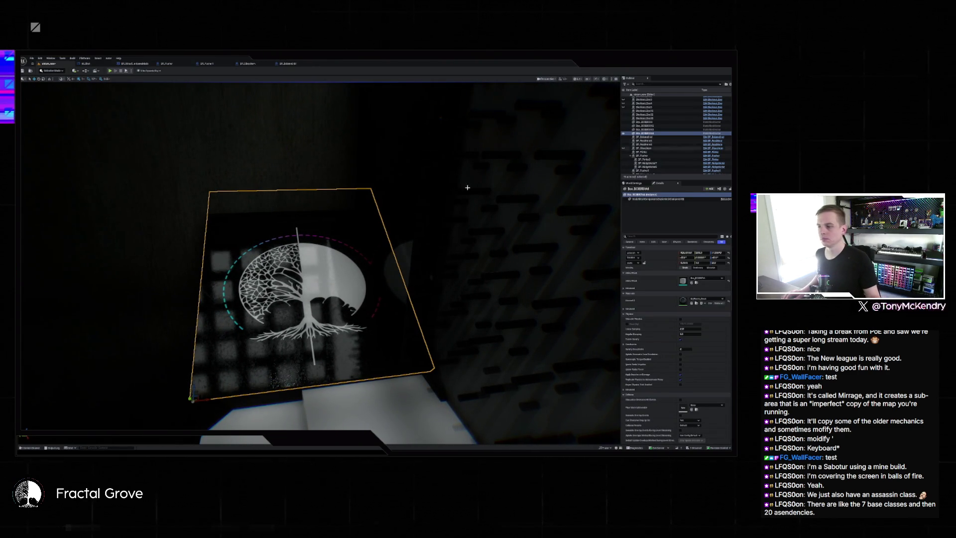
mouse_move(467, 187)
mouse_down()
mouse_move(510, 190)
mouse_move(490, 191)
mouse_up()
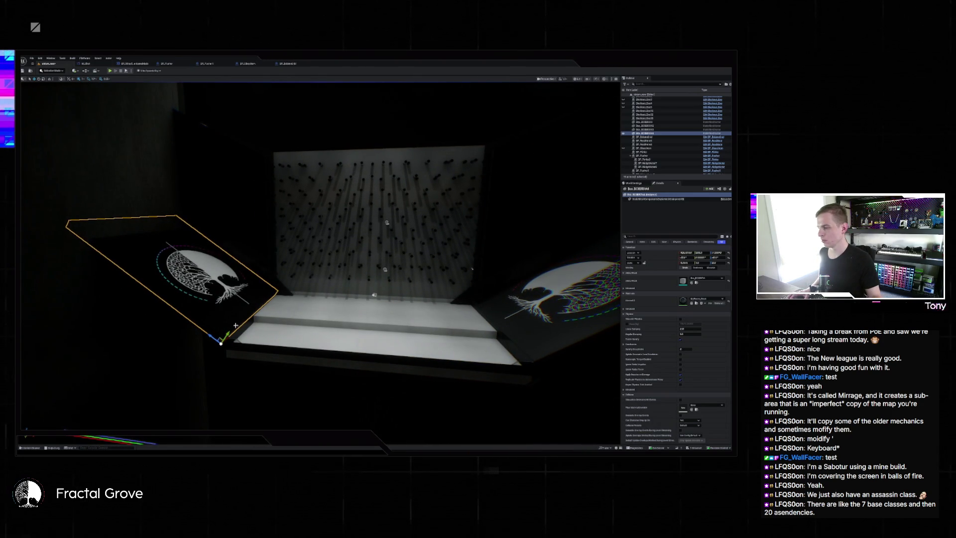
key(ctrl+d)
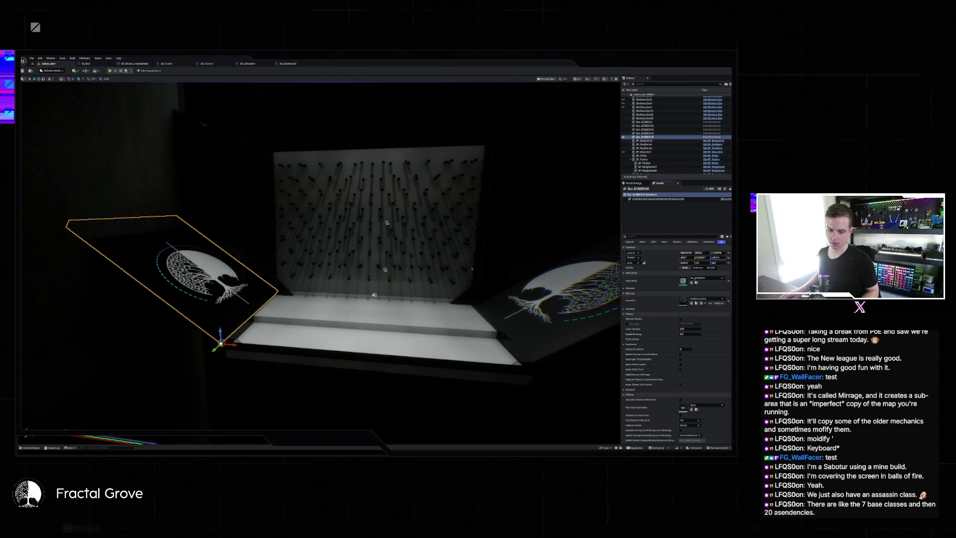
Step: Change the duplicated panel's Rotation Z and Location X in Details beside the bench
click(715, 257)
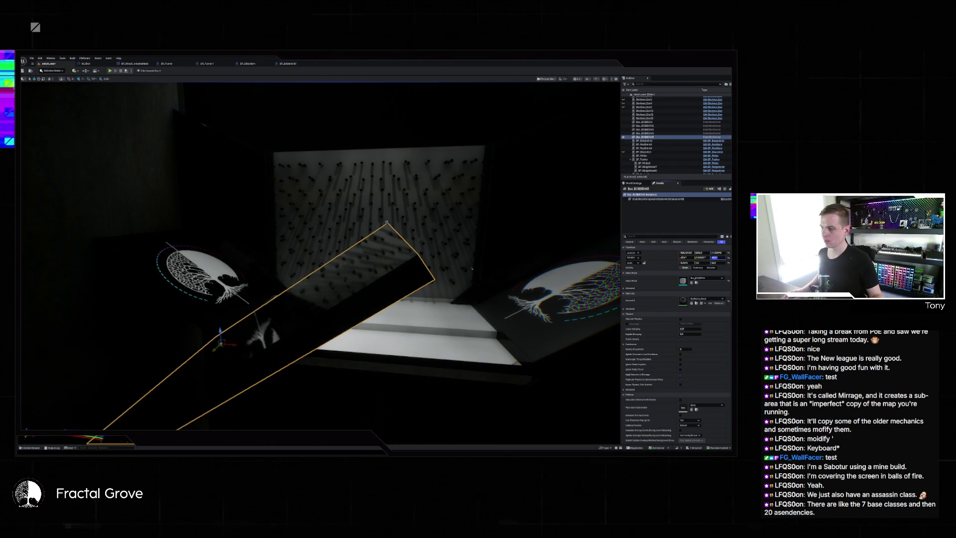
drag(322, 372, 172, 239)
drag(176, 143, 245, 114)
click(702, 252)
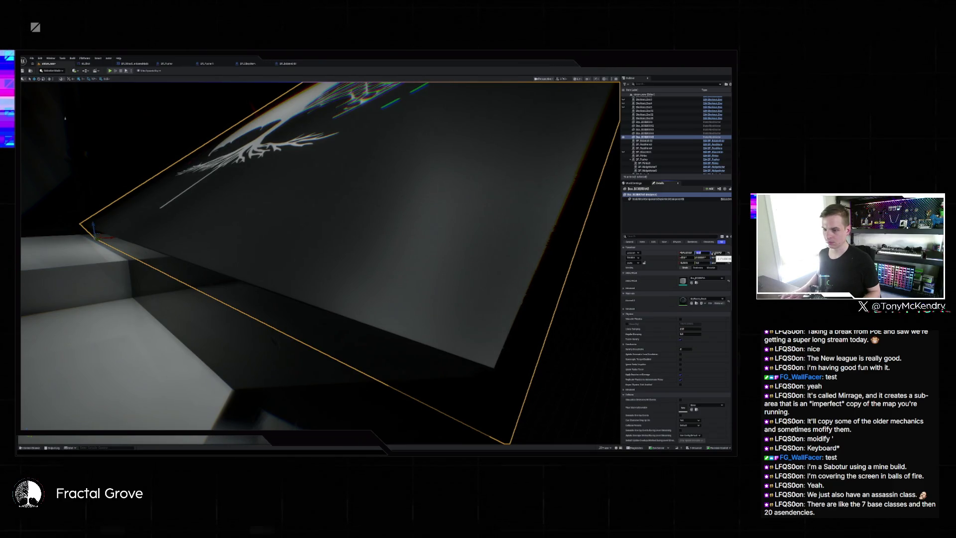
drag(533, 228, 533, 228)
Step: Deselect the panel, select a Blockout mesh and look toward the ceiling light grid
key(Escape)
drag(457, 199, 457, 199)
click(456, 199)
drag(390, 107, 391, 107)
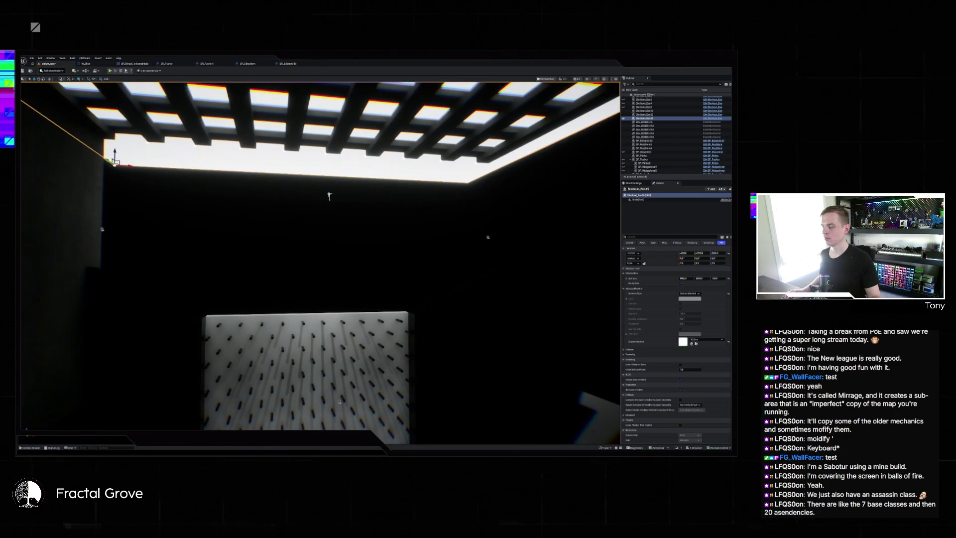
Step: Run a test play of the level, stop it and dismiss the error log
click(109, 71)
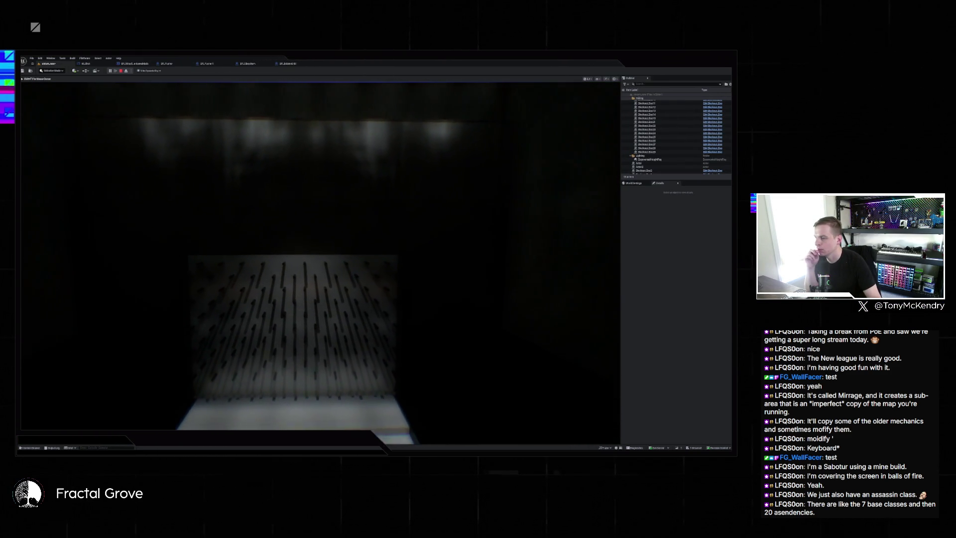
key(Escape)
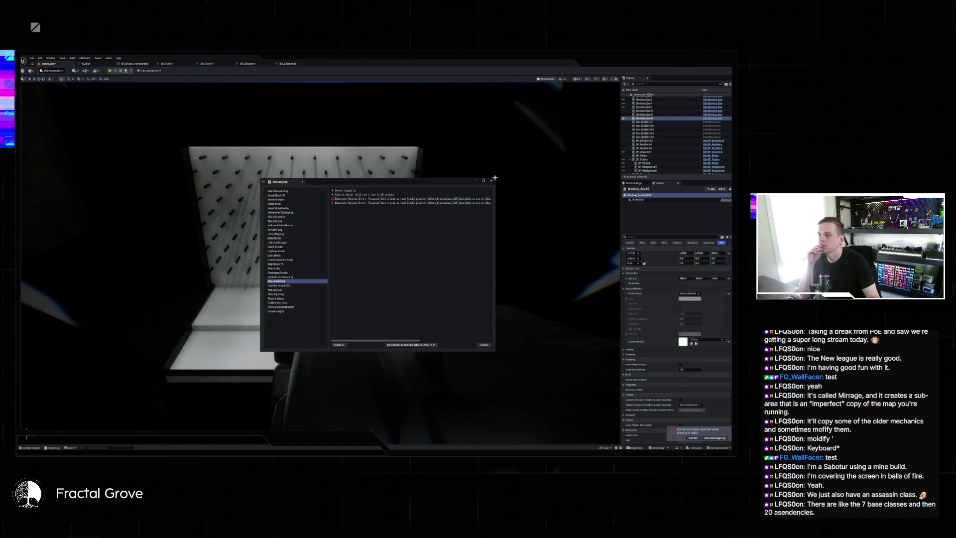
click(491, 181)
key(alt+p)
Step: Select the Ceiling folder, delete it, undo the deletion, and expand its contents
scroll(665, 107, up, 2)
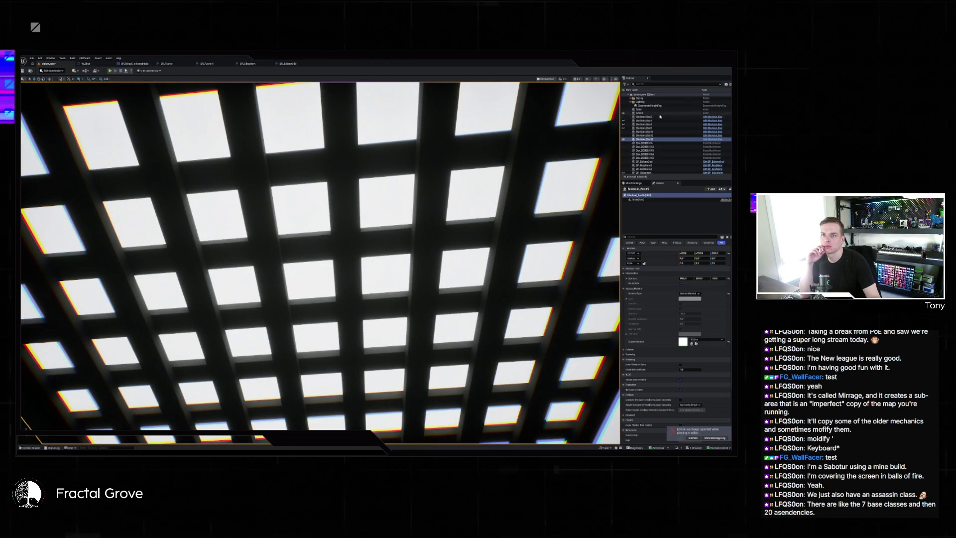
click(642, 98)
key(Delete)
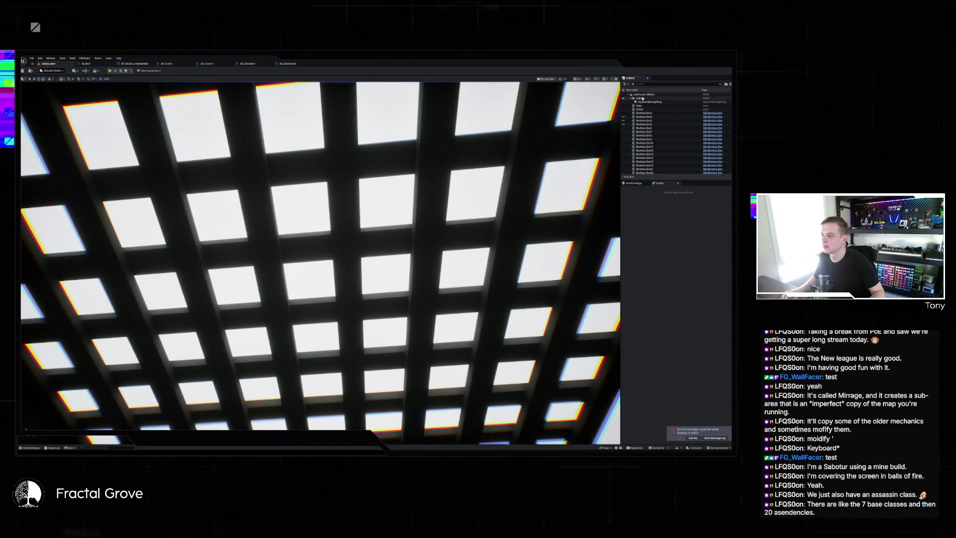
key(ctrl+z)
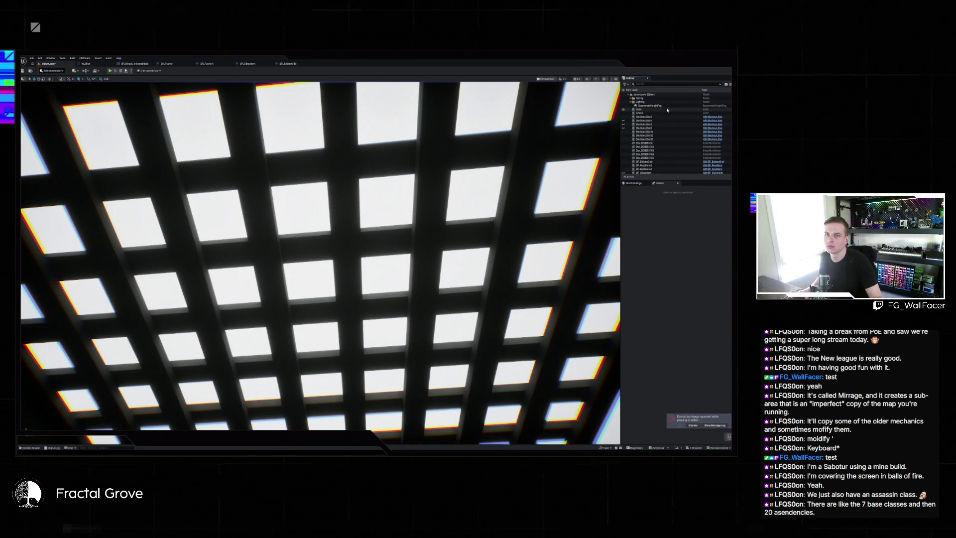
click(631, 98)
Step: Hide every Ceiling folder actor, then pick another level from File > Recent Levels
click(622, 98)
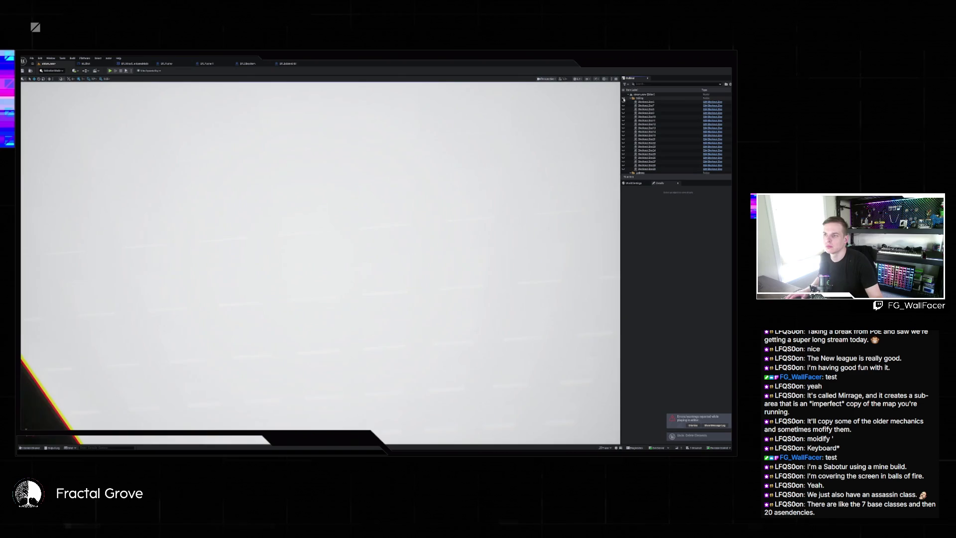
mouse_move(318, 348)
mouse_down()
mouse_move(278, 391)
mouse_move(192, 260)
mouse_move(323, 327)
mouse_move(88, 106)
mouse_up()
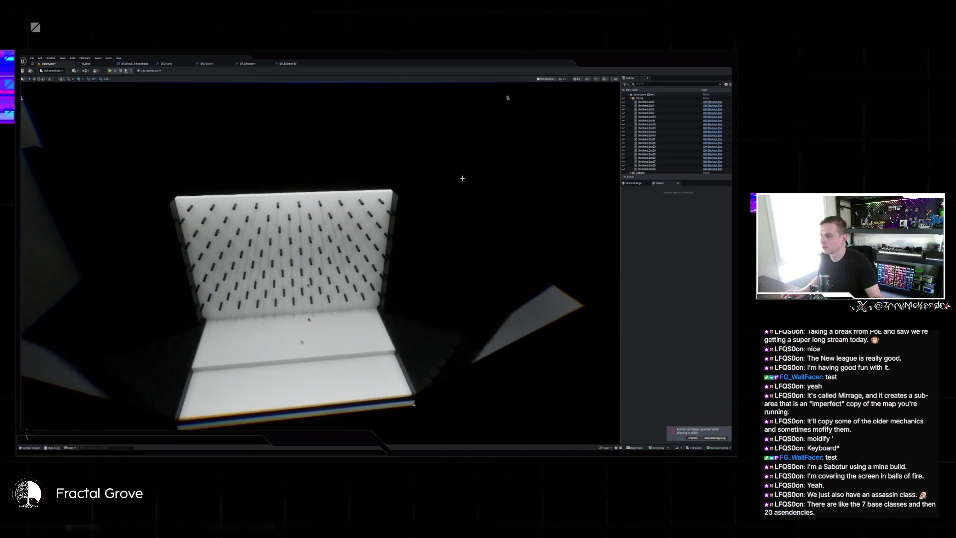
click(32, 58)
mouse_move(41, 86)
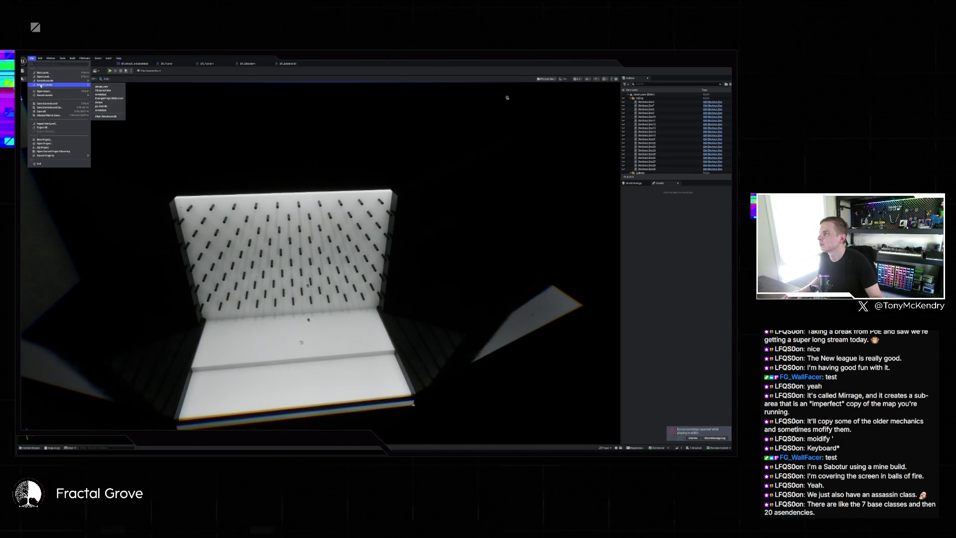
click(107, 94)
Step: Save the showroom level when prompted and open the recent level with the colourful grid wall
click(391, 298)
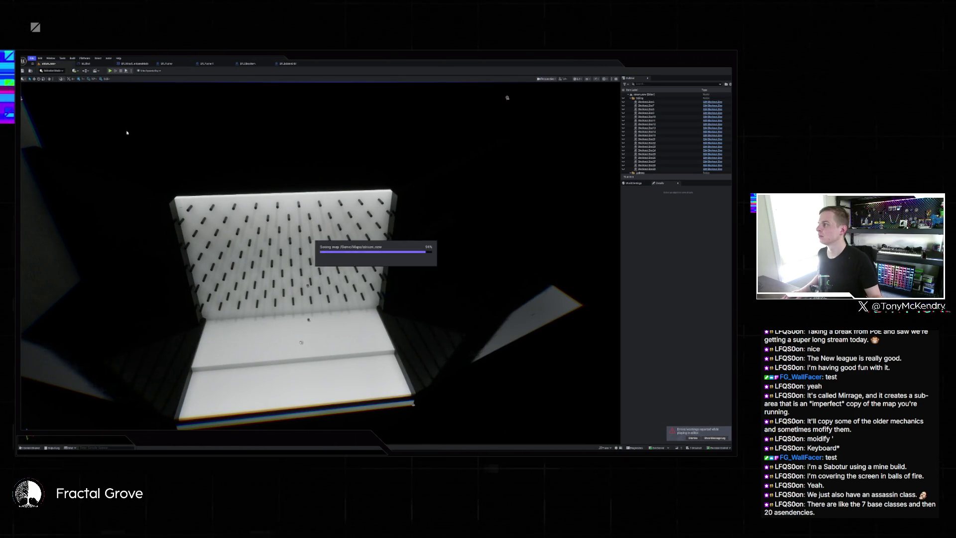
click(32, 59)
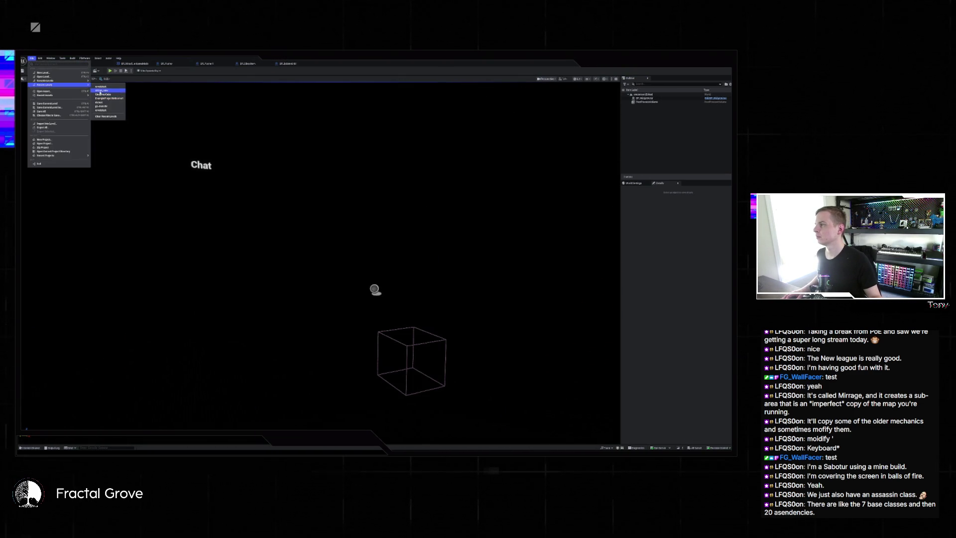
click(101, 90)
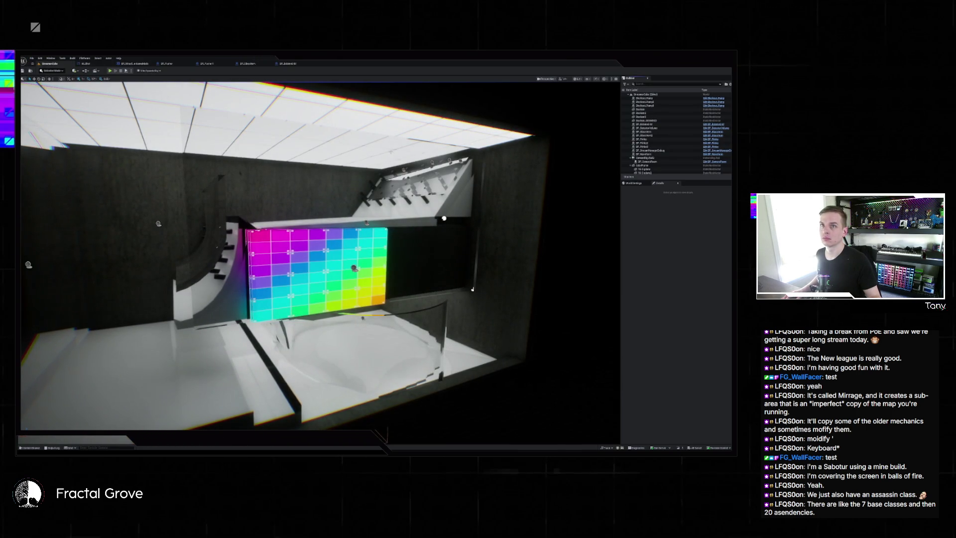
Step: Select the Ceiling actor, open the Content Drawer, then load StreamerCube from Recent Levels
mouse_move(285, 175)
mouse_down()
mouse_move(303, 127)
mouse_move(291, 122)
mouse_up()
click(290, 122)
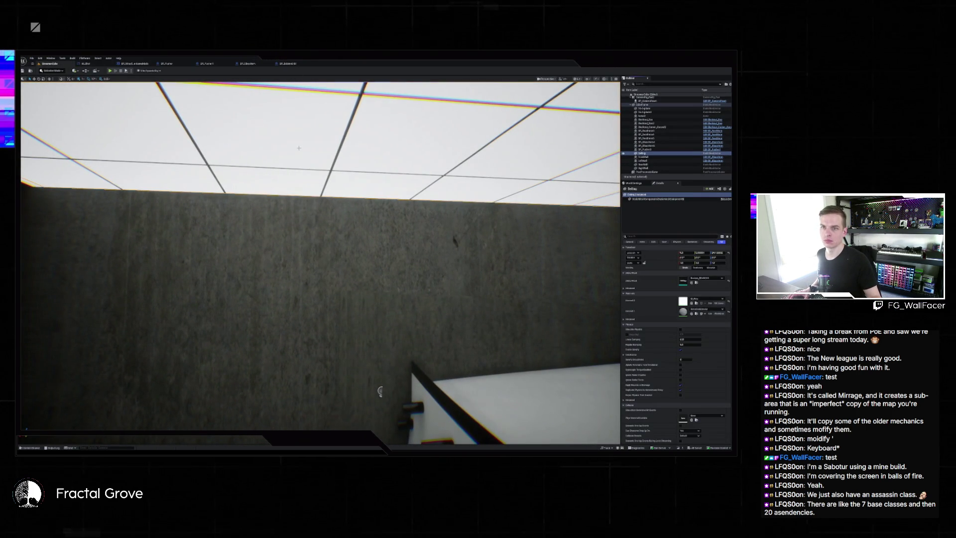
click(692, 303)
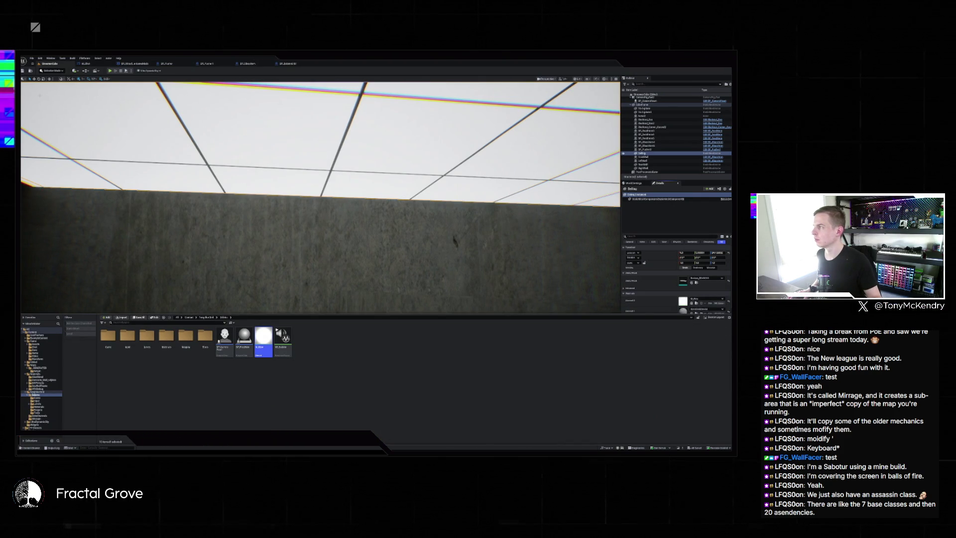
click(31, 58)
mouse_move(46, 85)
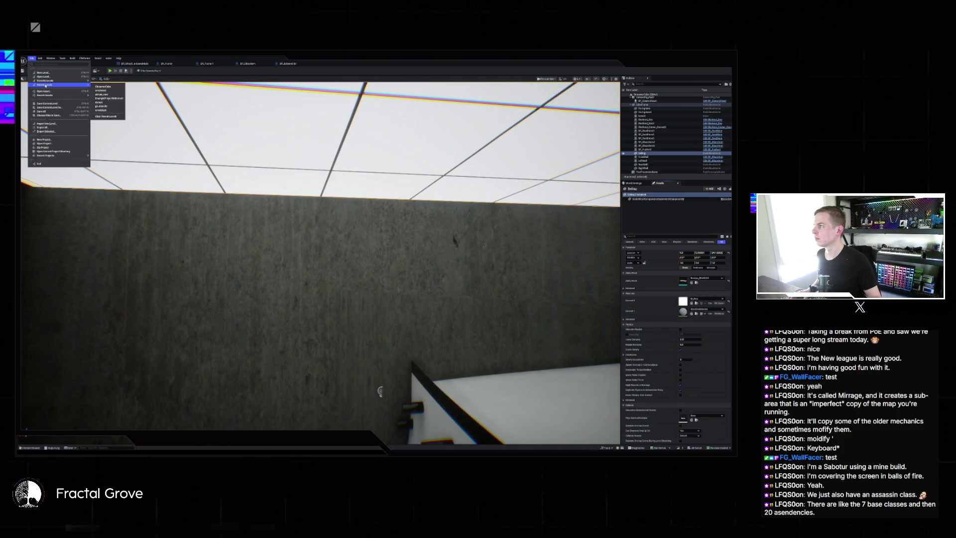
click(111, 87)
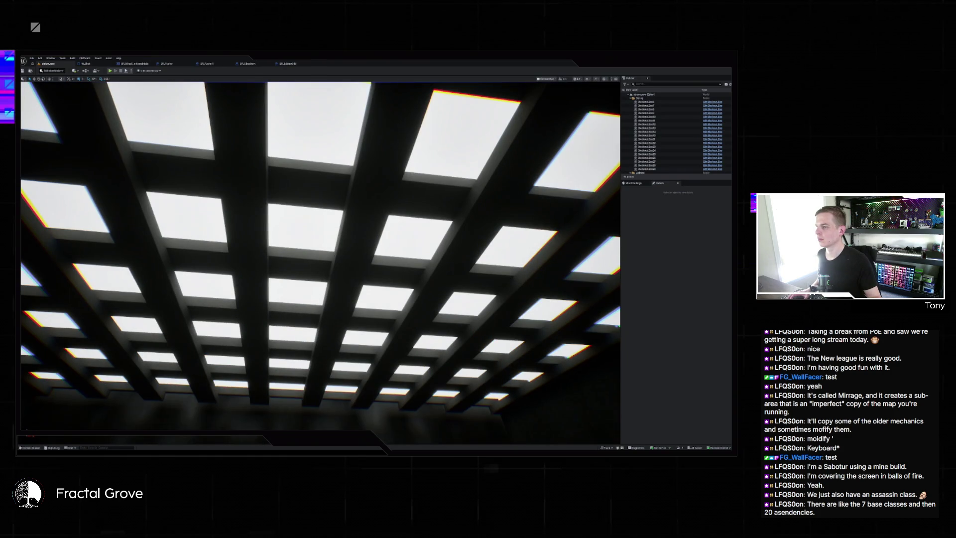
Step: Select Blockout_Box35, toggle its Details option, and hide the Ceiling folder's boxes to reveal the white grid
click(644, 143)
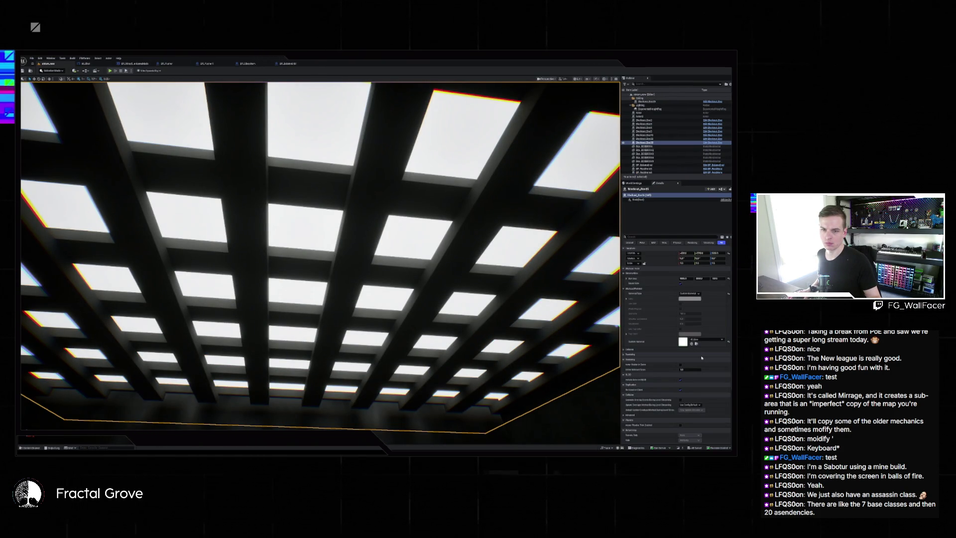
click(685, 364)
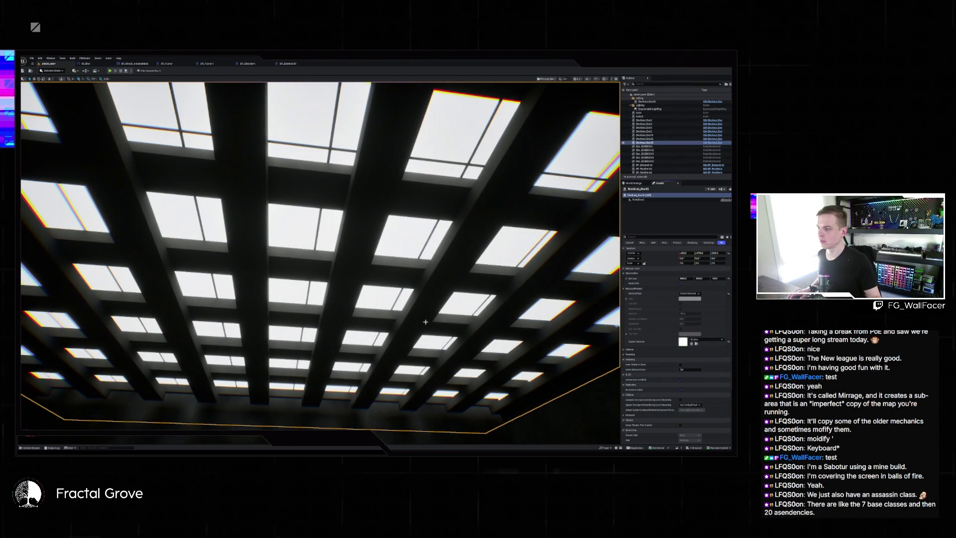
click(631, 106)
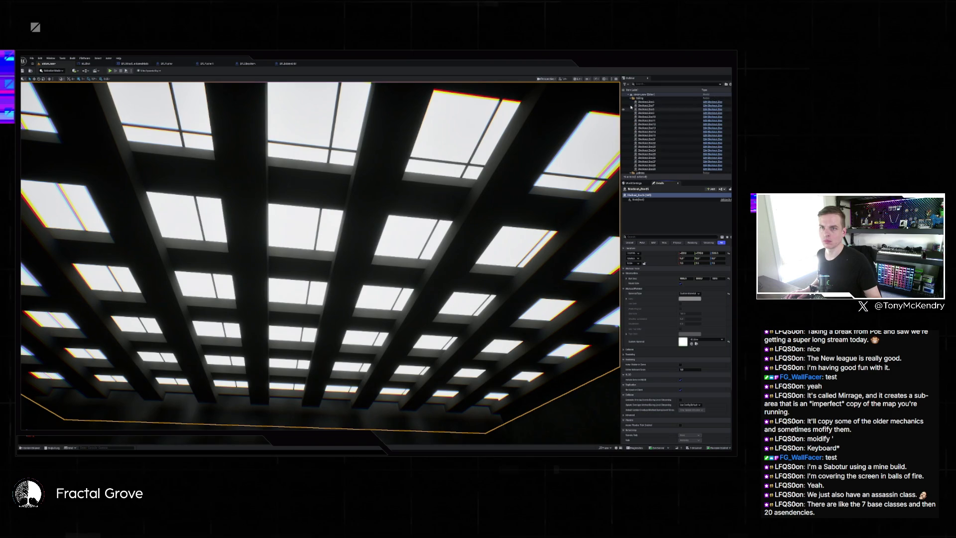
mouse_move(319, 259)
mouse_down()
mouse_move(319, 238)
mouse_move(318, 279)
mouse_move(299, 298)
mouse_move(309, 319)
mouse_move(299, 279)
mouse_move(318, 259)
mouse_move(318, 239)
mouse_move(551, 207)
mouse_up()
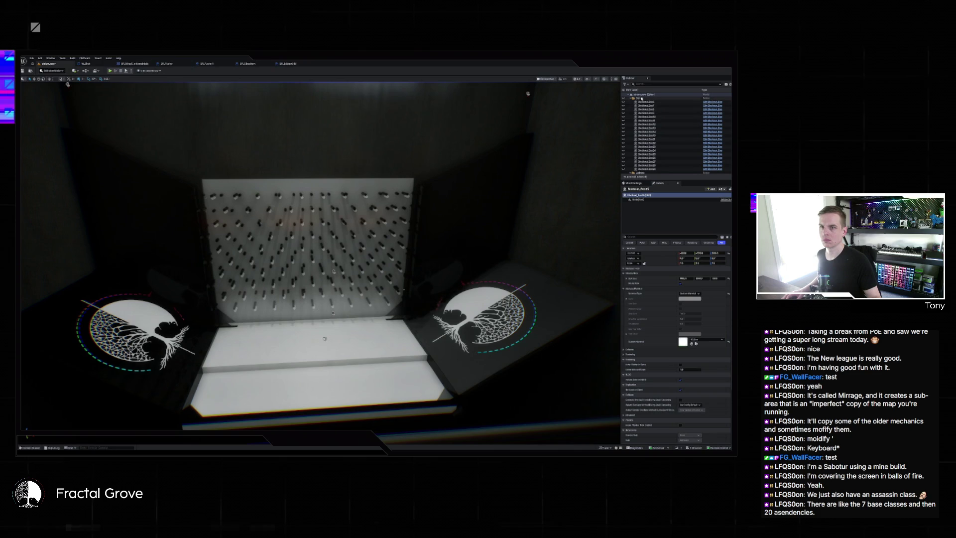
mouse_move(333, 270)
mouse_down()
mouse_move(303, 213)
mouse_move(348, 173)
mouse_up()
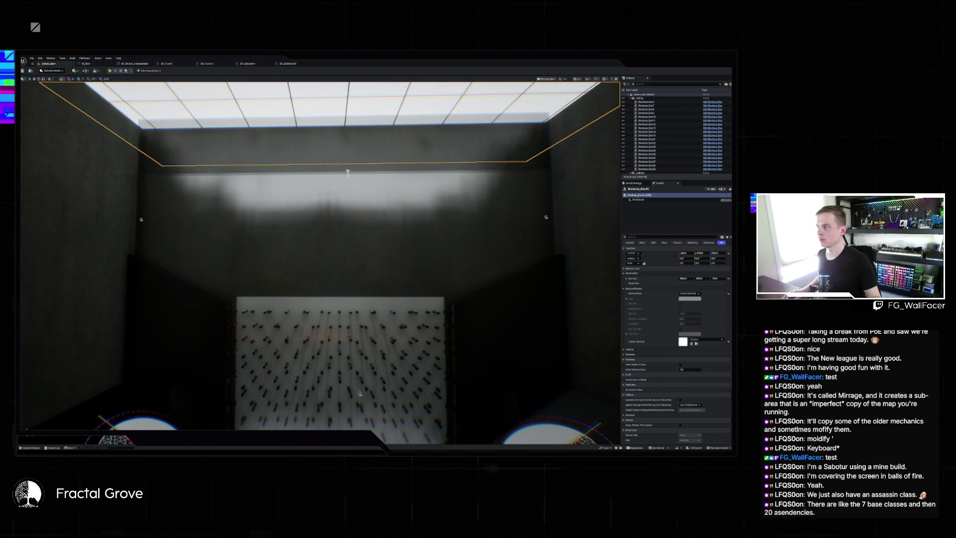
Step: Shift-select all Ceiling blockout boxes in the Outliner and delete them
click(652, 102)
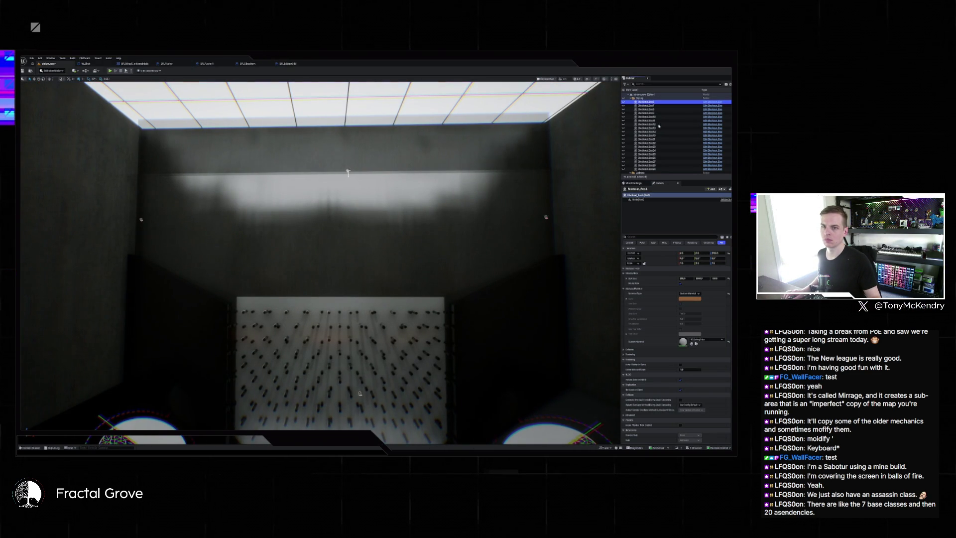
shift+click(658, 170)
key(Delete)
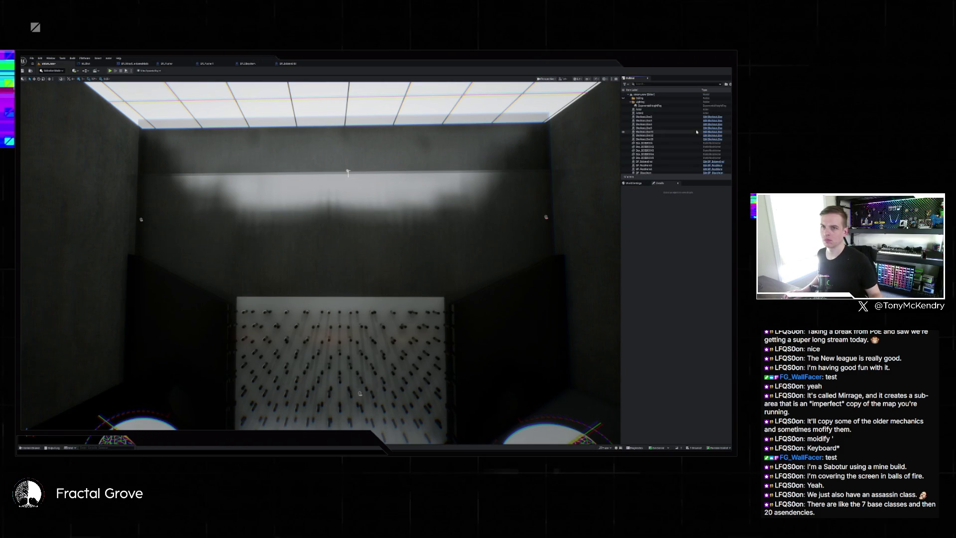
Step: Run a test play to drop balls, then end it and dismiss the error log
click(110, 71)
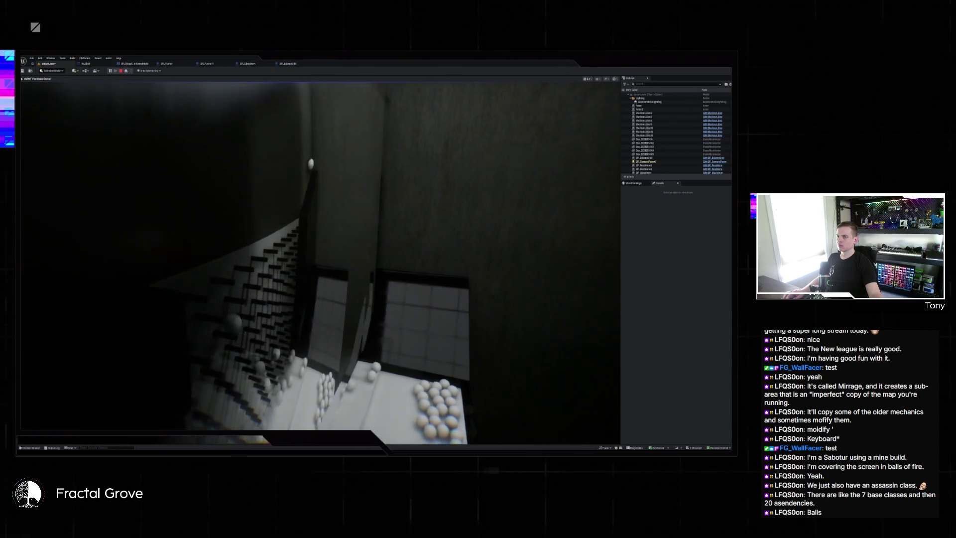
key(Escape)
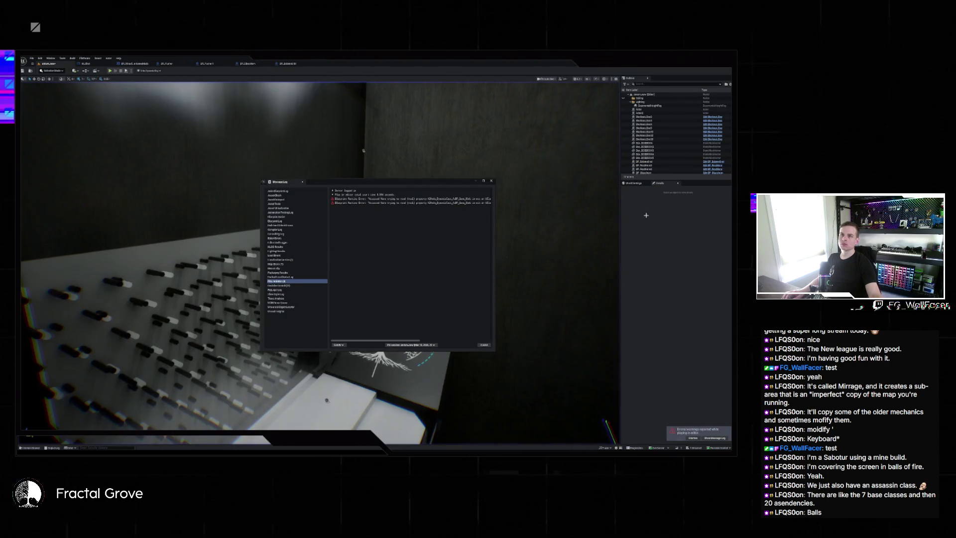
key(alt+p)
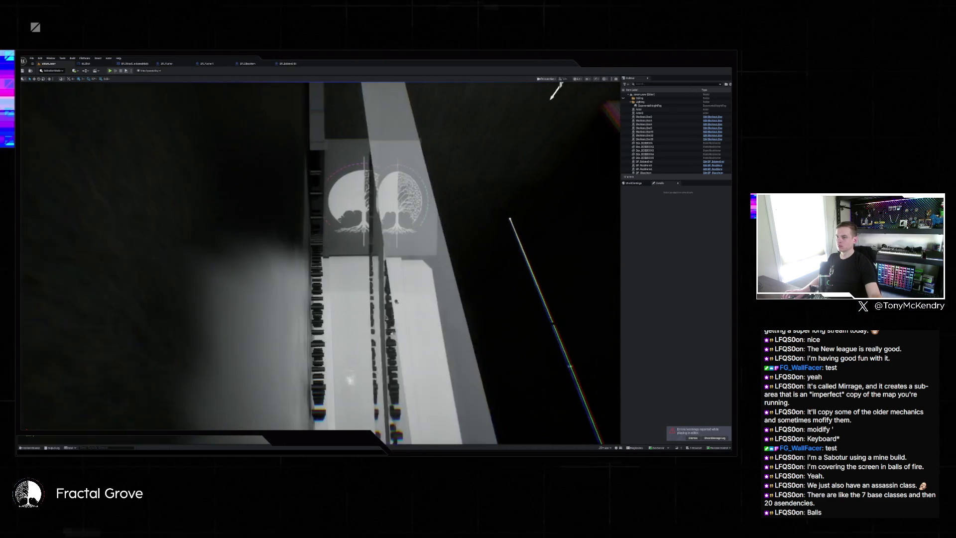
Step: Give the dark side wall a new Location in Details beside the pegboard
click(301, 173)
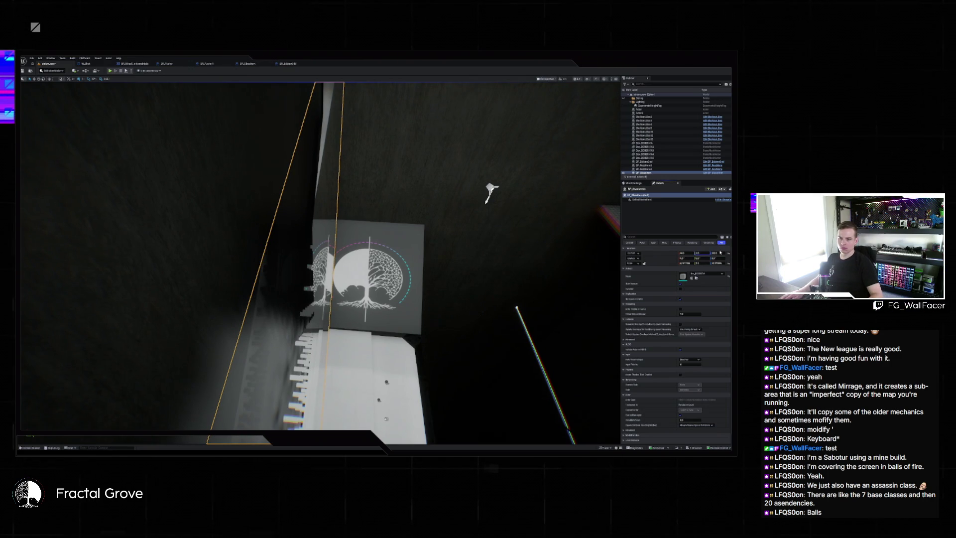
key(Return)
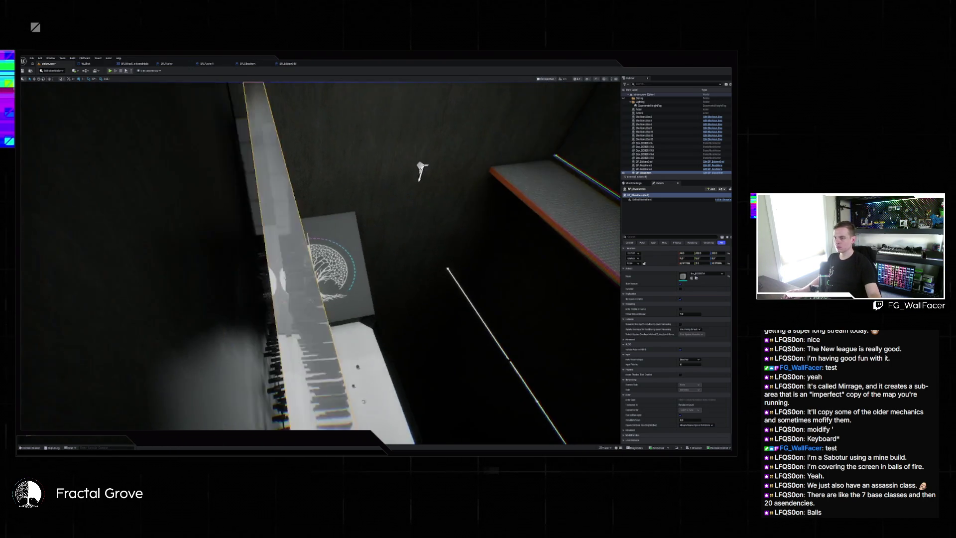
drag(309, 319, 292, 319)
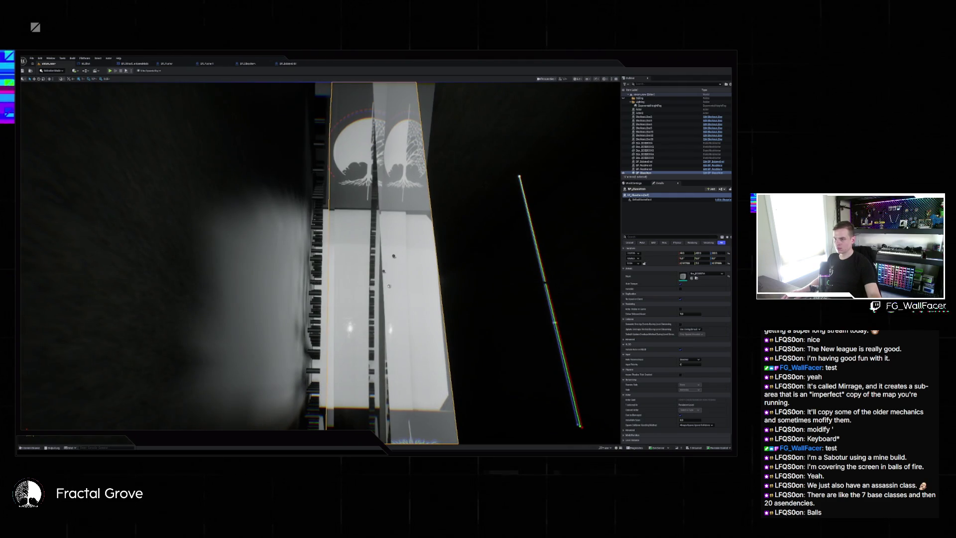
Step: Select BP_Plinko and orbit around the pegboard to inspect the pegs, then deselect
click(298, 318)
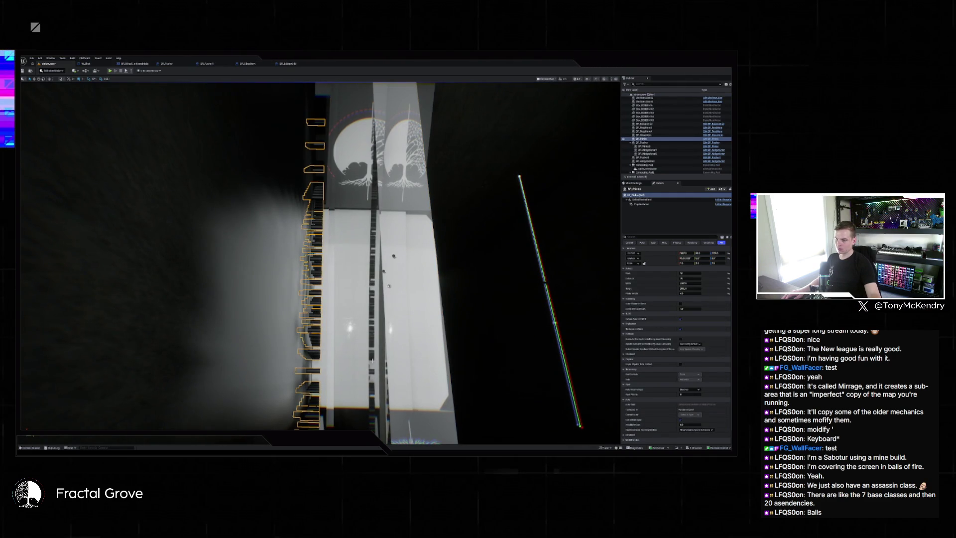
mouse_move(372, 360)
mouse_down()
mouse_move(259, 371)
mouse_move(299, 361)
mouse_move(343, 368)
mouse_up()
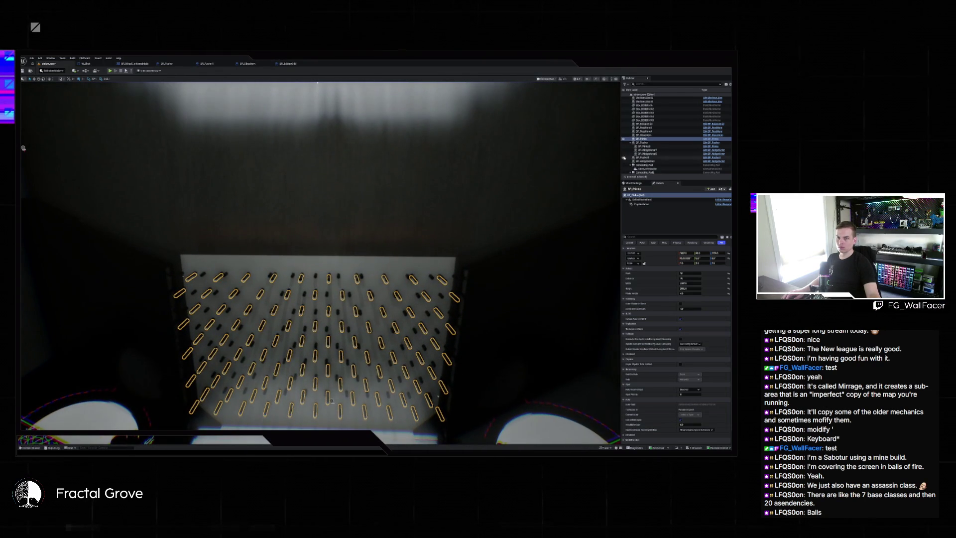
mouse_move(435, 320)
mouse_down()
mouse_move(328, 187)
mouse_move(317, 378)
mouse_move(468, 390)
mouse_move(470, 317)
mouse_move(415, 218)
mouse_up()
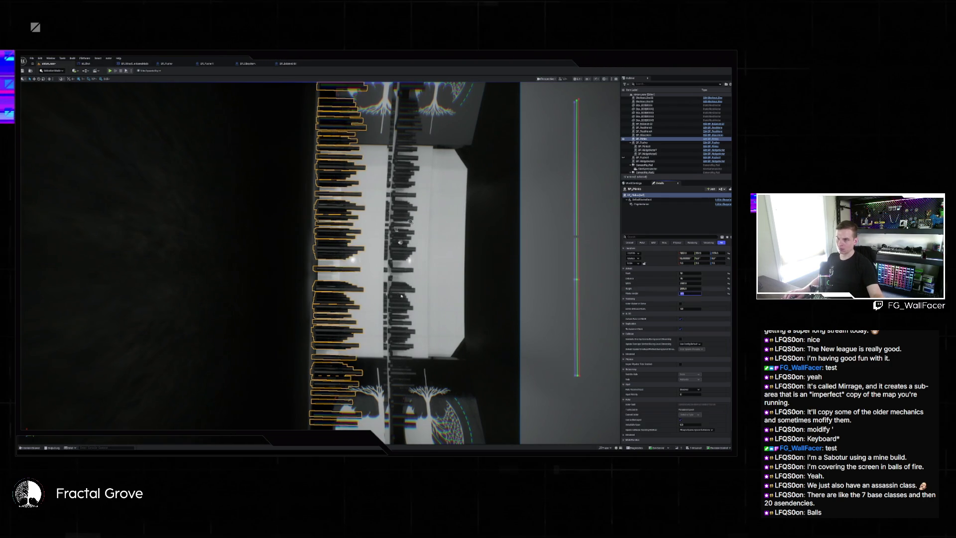
drag(401, 296, 404, 276)
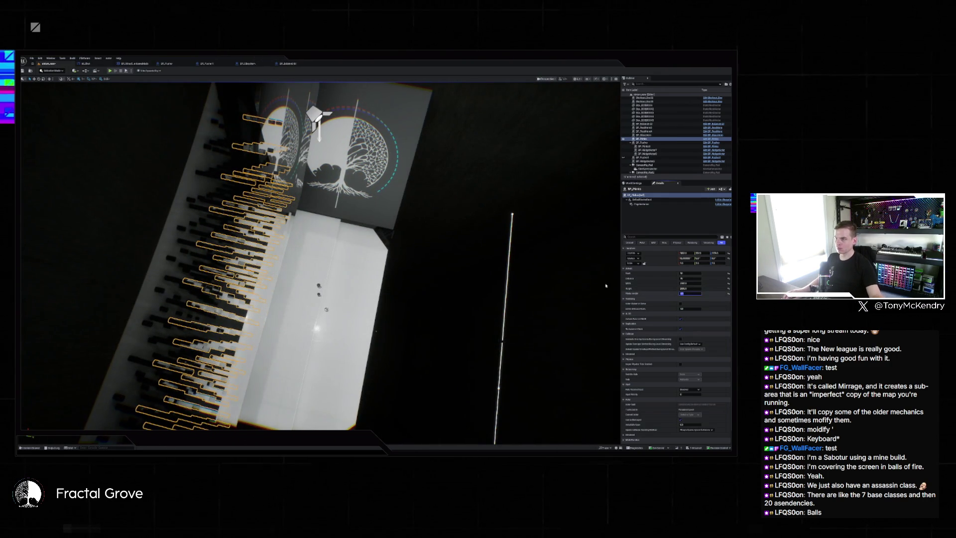
mouse_move(606, 286)
mouse_down()
mouse_move(573, 281)
mouse_move(585, 279)
mouse_up()
key(Escape)
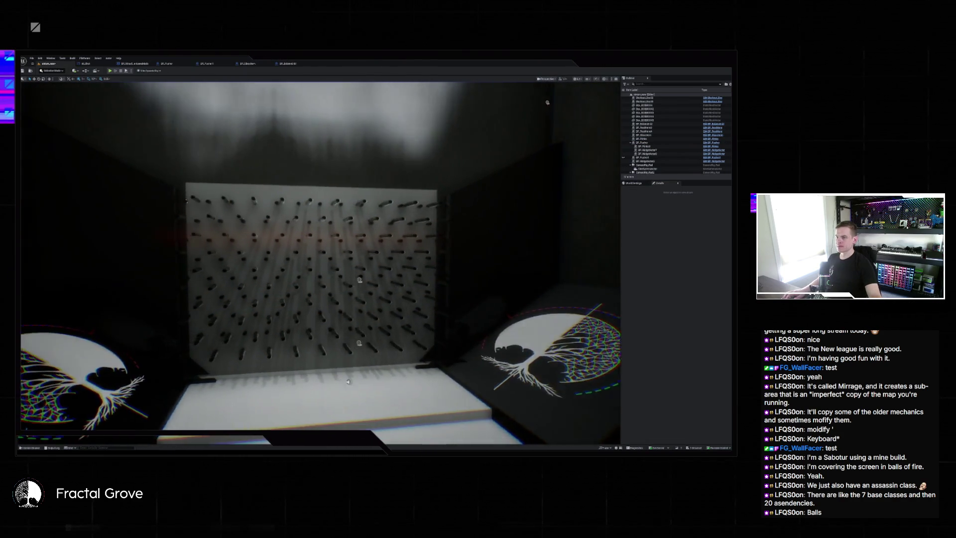
Step: Hide the floor slab and tree-logo discs, then show them again
drag(458, 237, 444, 236)
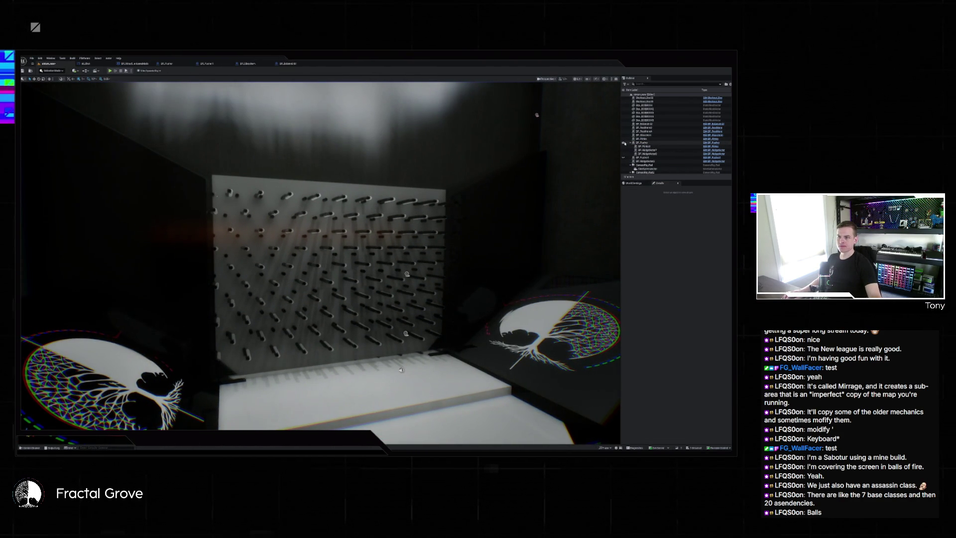
click(623, 142)
click(623, 143)
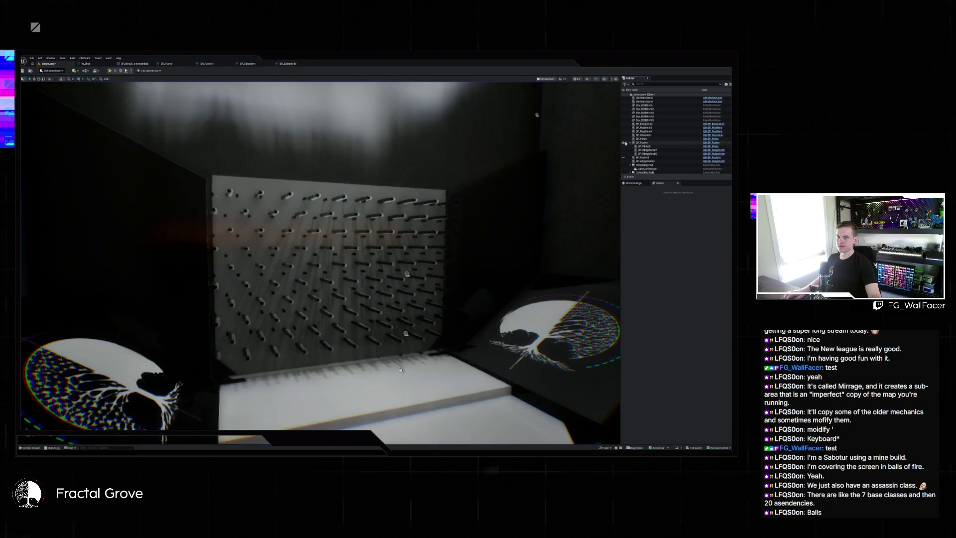
Step: Select BP_Pusher1 and the larger BP_Pusher platform and frame them in the view
click(647, 158)
key(f)
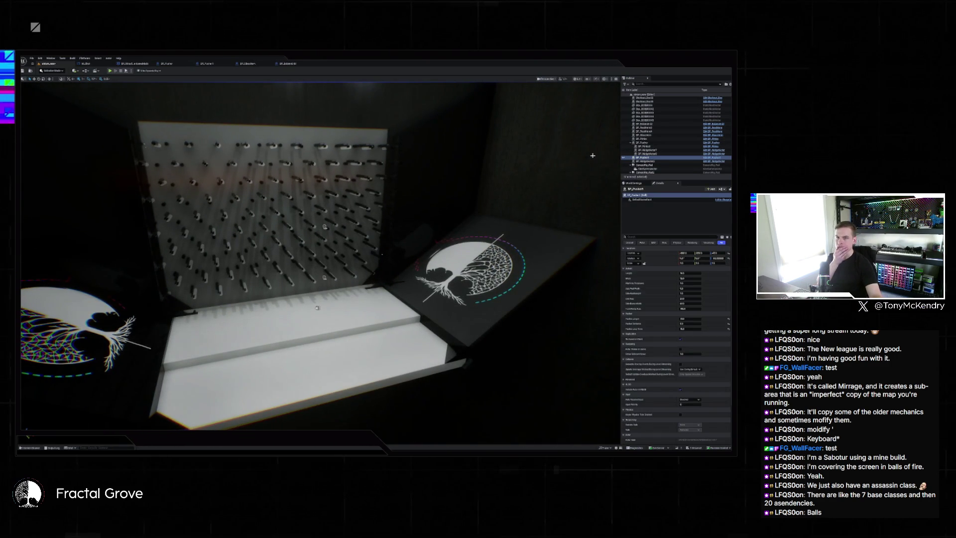
click(623, 158)
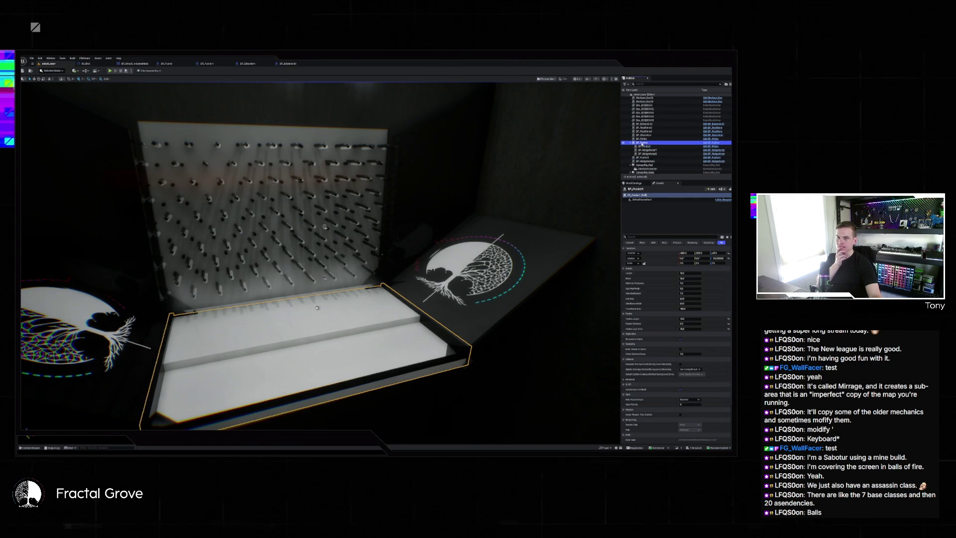
click(642, 143)
double_click(625, 144)
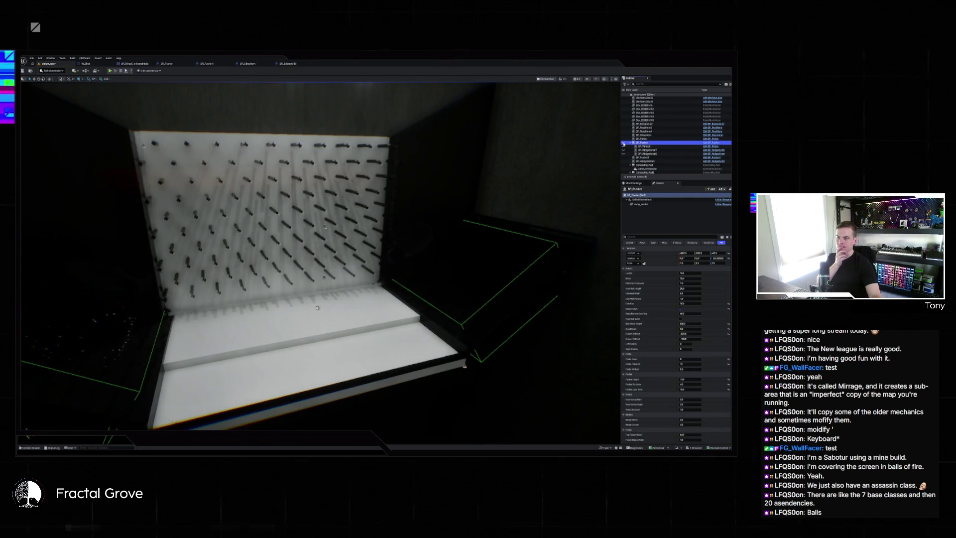
drag(544, 156, 545, 186)
Step: Run a quick test play, close the error log, then delete BP_Pusher with its child parts
click(110, 71)
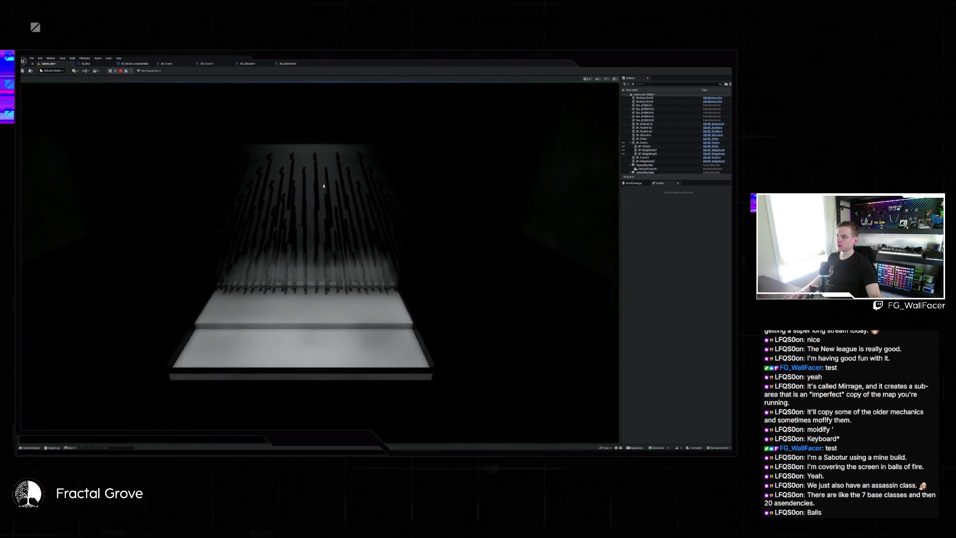
key(Escape)
click(490, 182)
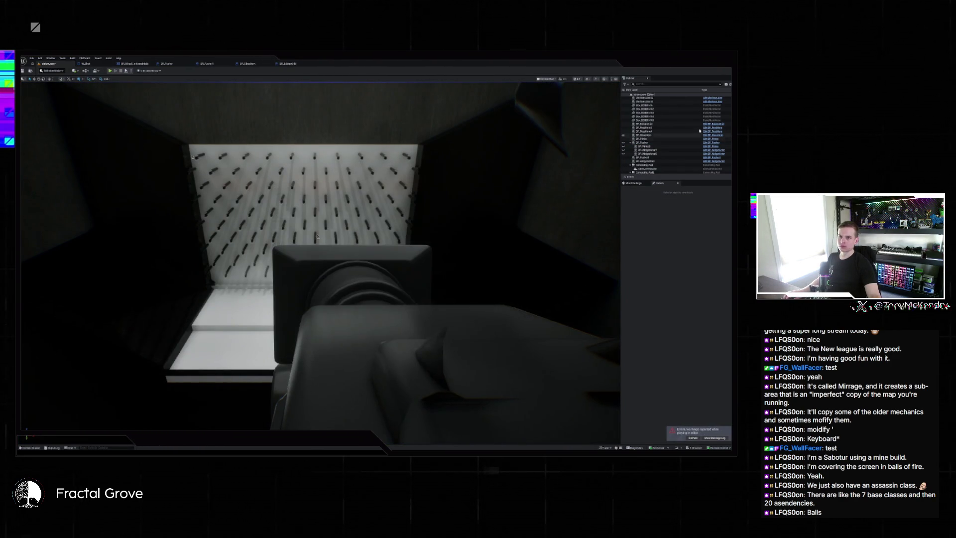
click(655, 142)
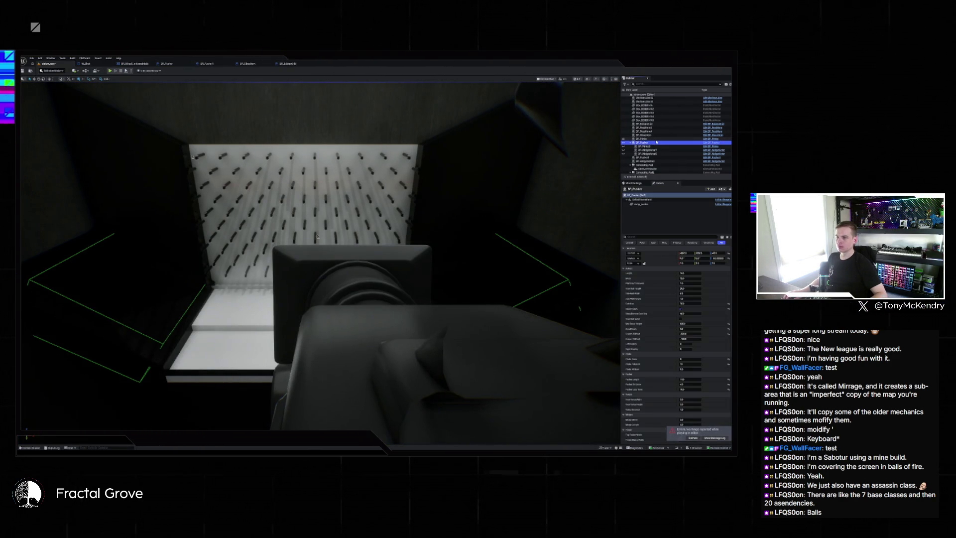
key(Delete)
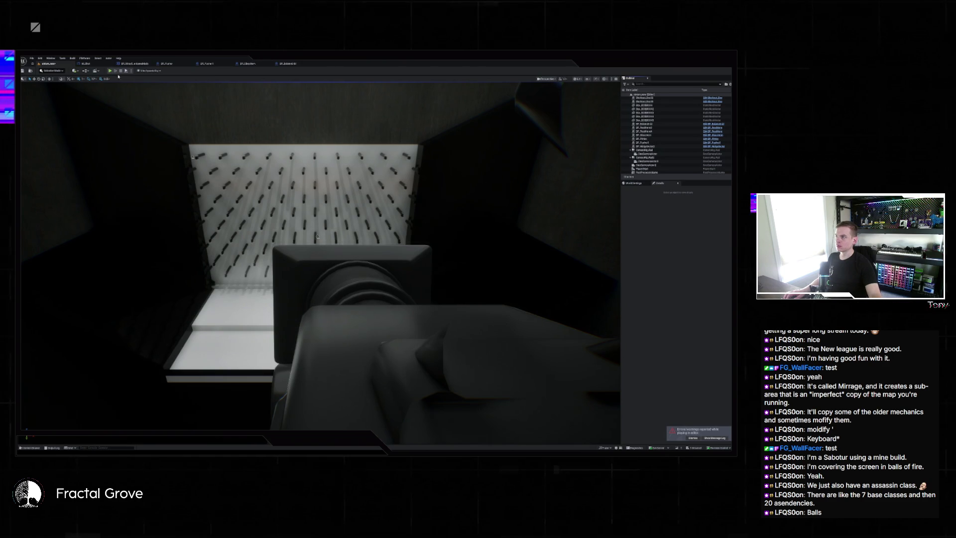
Step: Run a ball-drop test play, then stop it and close the Message Log
key(alt+p)
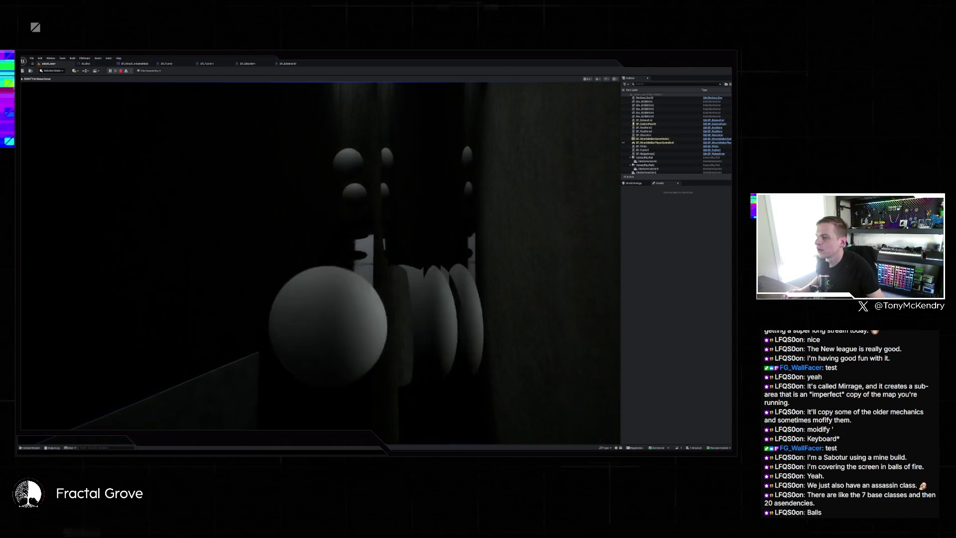
key(Escape)
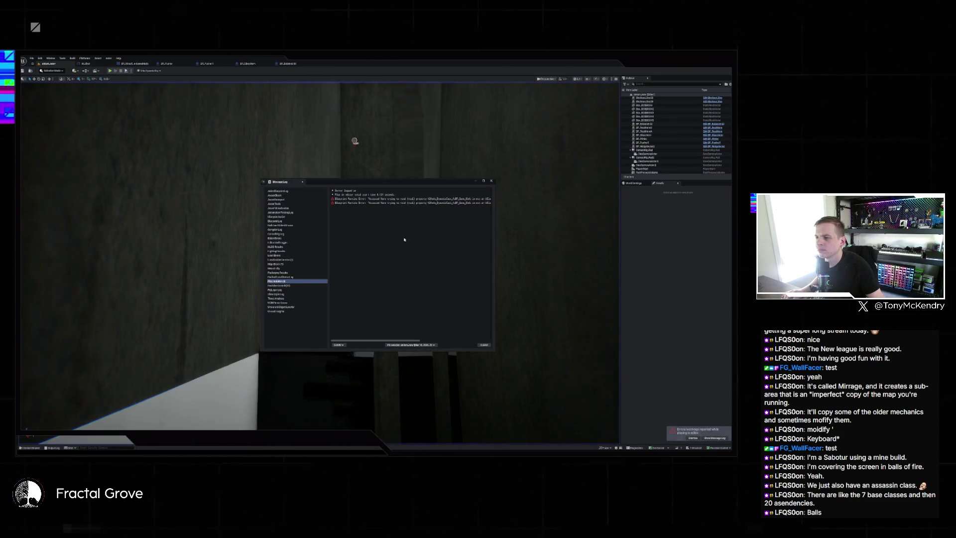
click(491, 182)
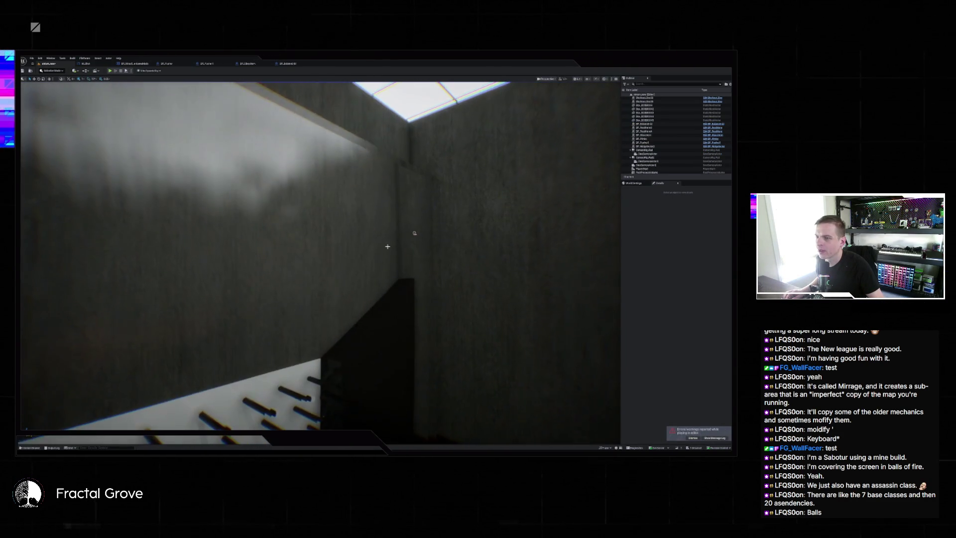
Step: Select the right-hand wall and switch the viewport to Visualize > Global Distance Field
click(467, 248)
click(624, 135)
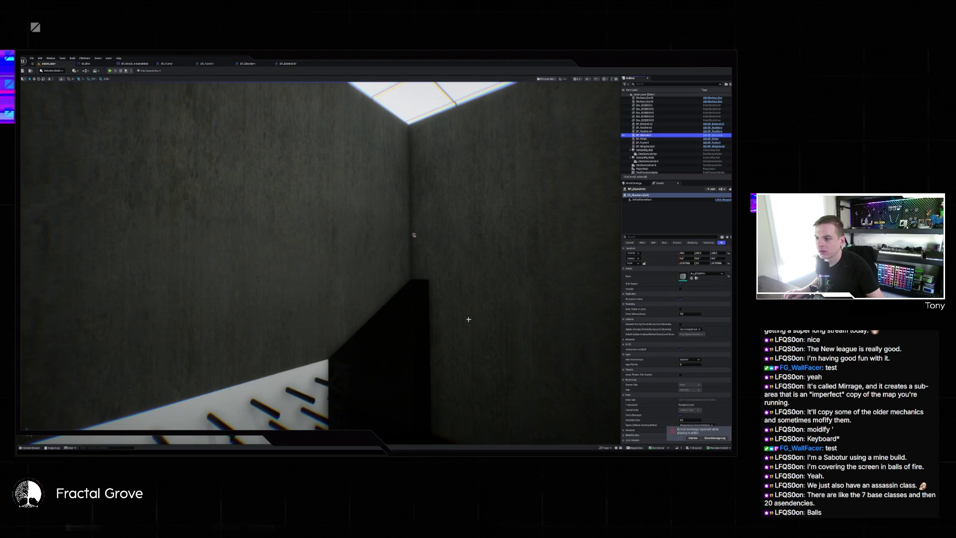
click(413, 209)
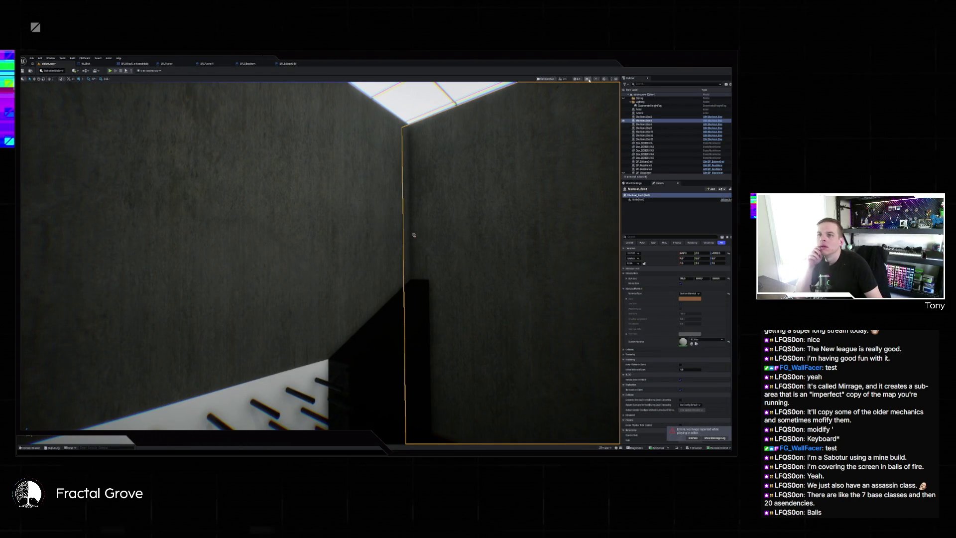
click(588, 80)
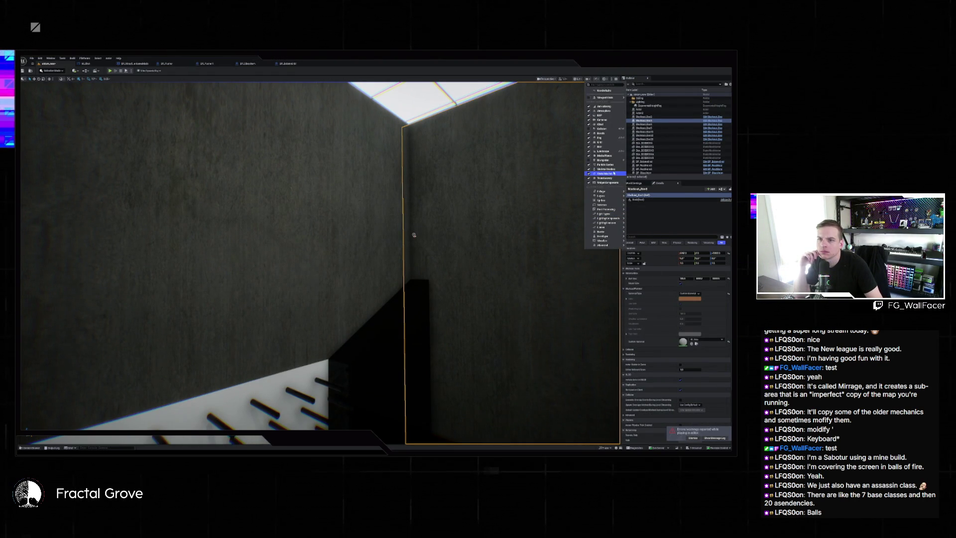
mouse_move(615, 238)
mouse_move(617, 209)
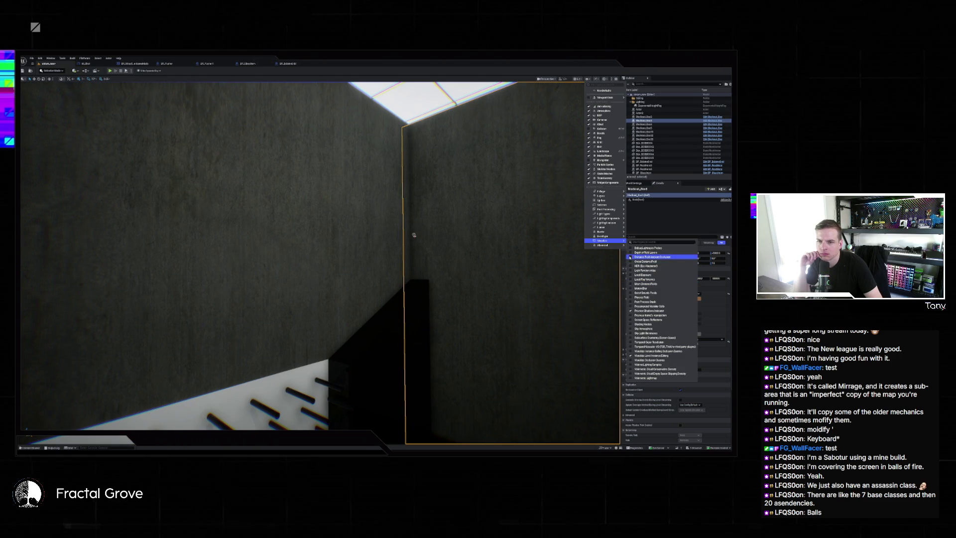
click(645, 260)
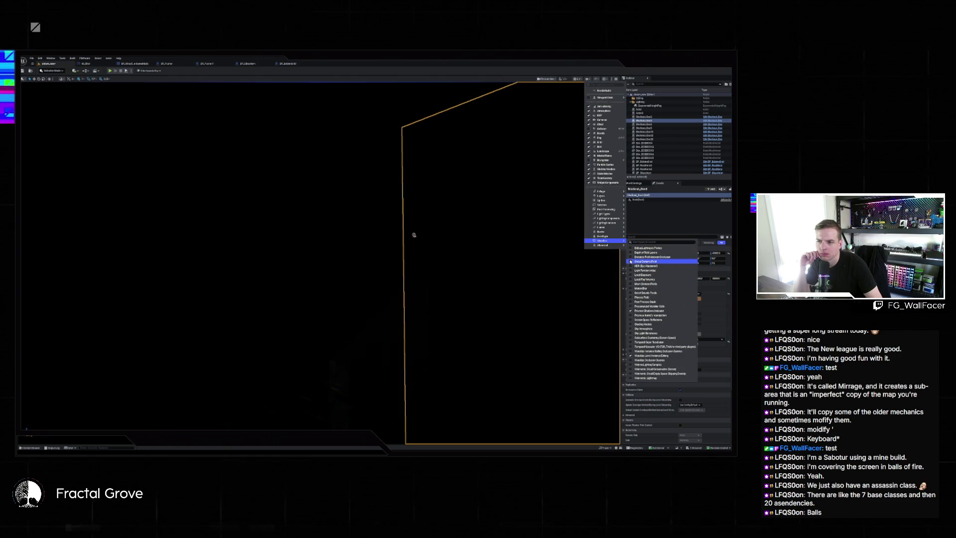
mouse_move(441, 131)
mouse_down()
mouse_move(422, 213)
mouse_move(384, 180)
mouse_up()
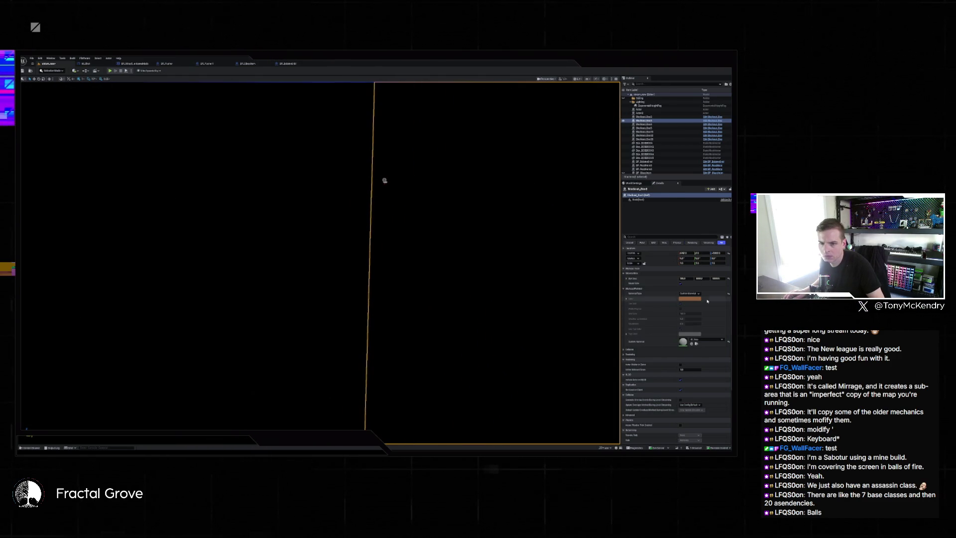
Step: Toggle Visualize > Mesh DistanceFields and clear the selection
click(588, 79)
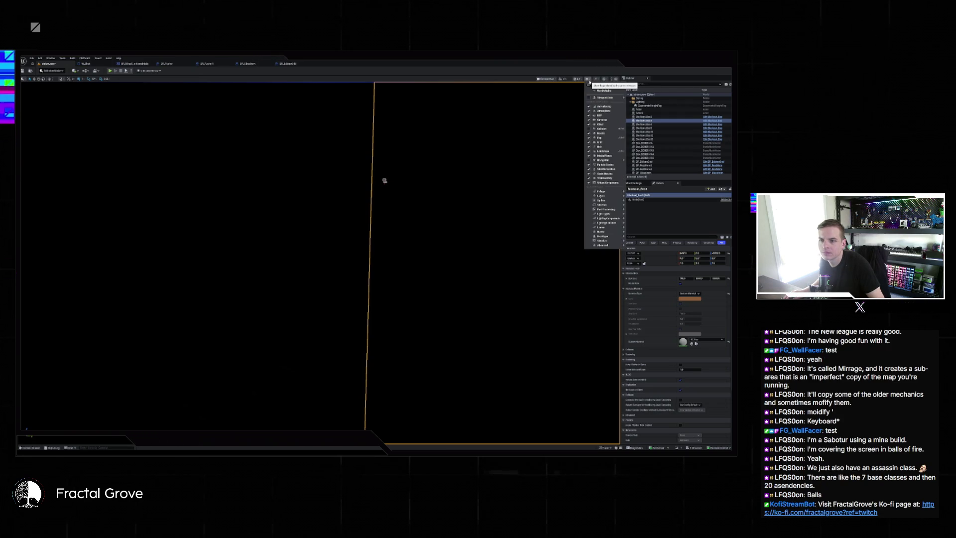
mouse_move(607, 241)
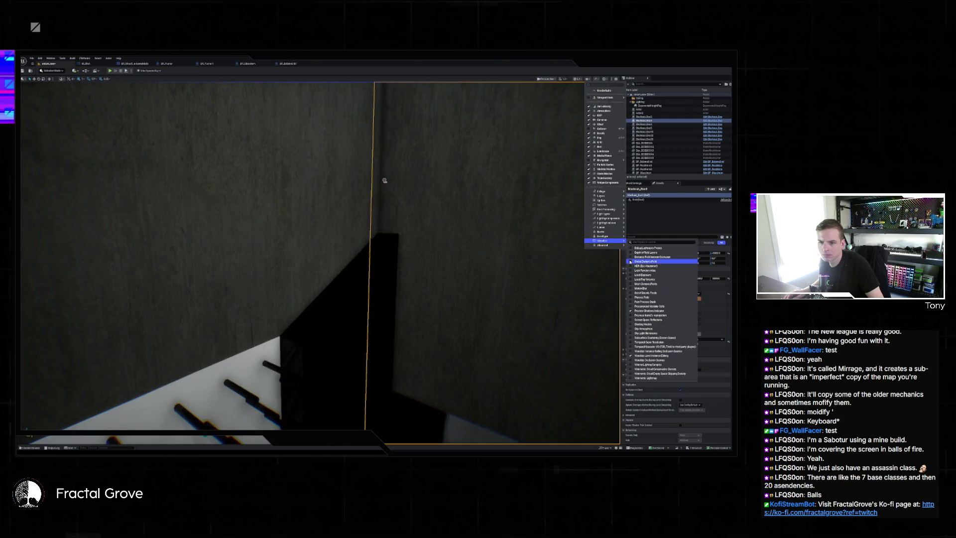
click(630, 284)
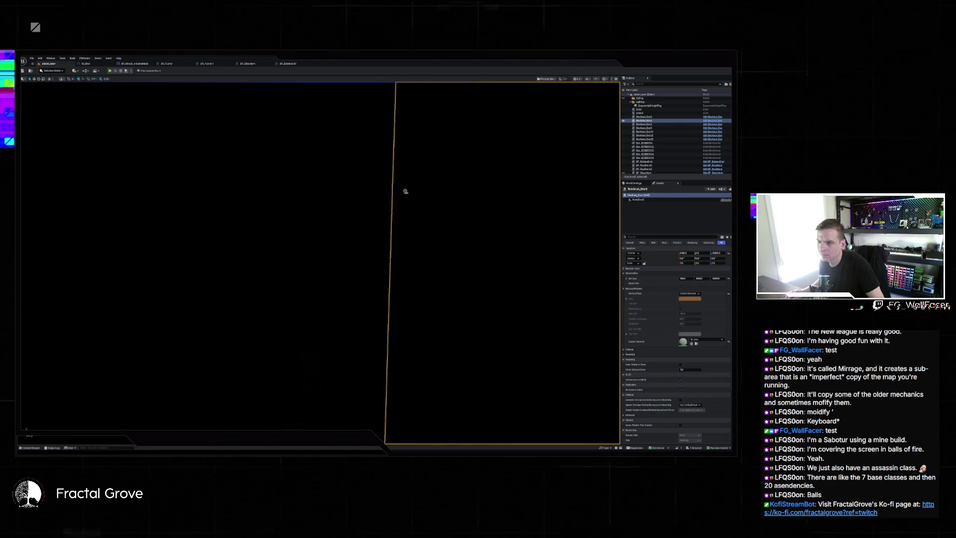
click(122, 134)
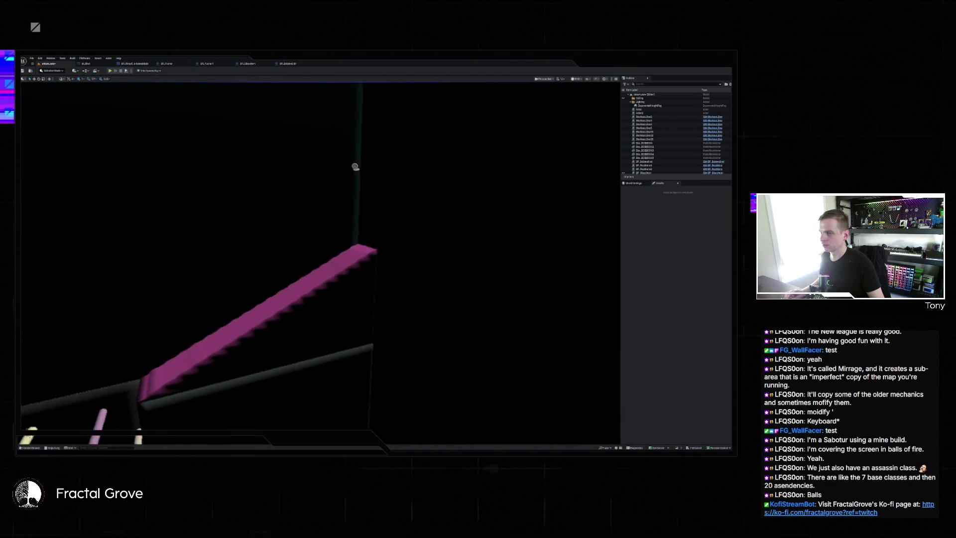
Step: Play-test the level, stop it, close the Message Log, and select the pink slab
click(110, 70)
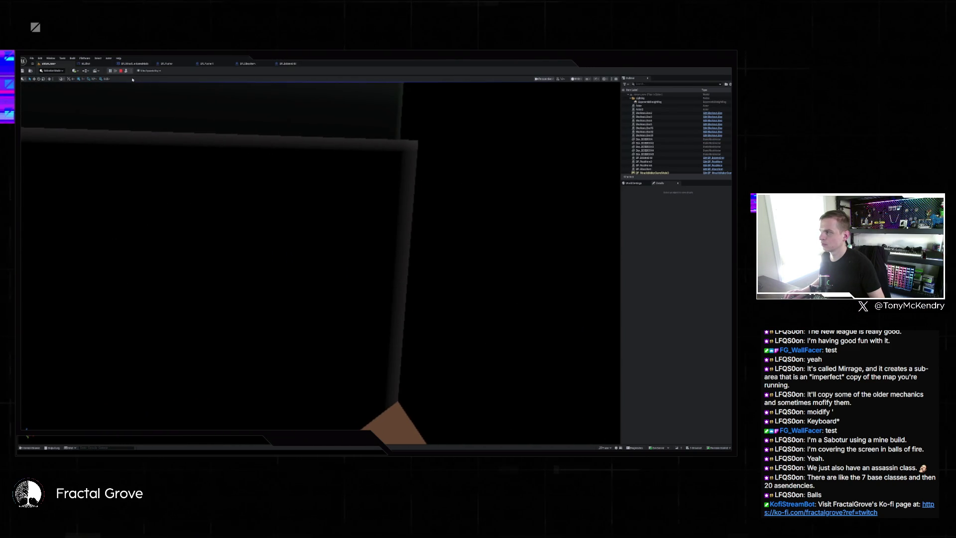
click(295, 136)
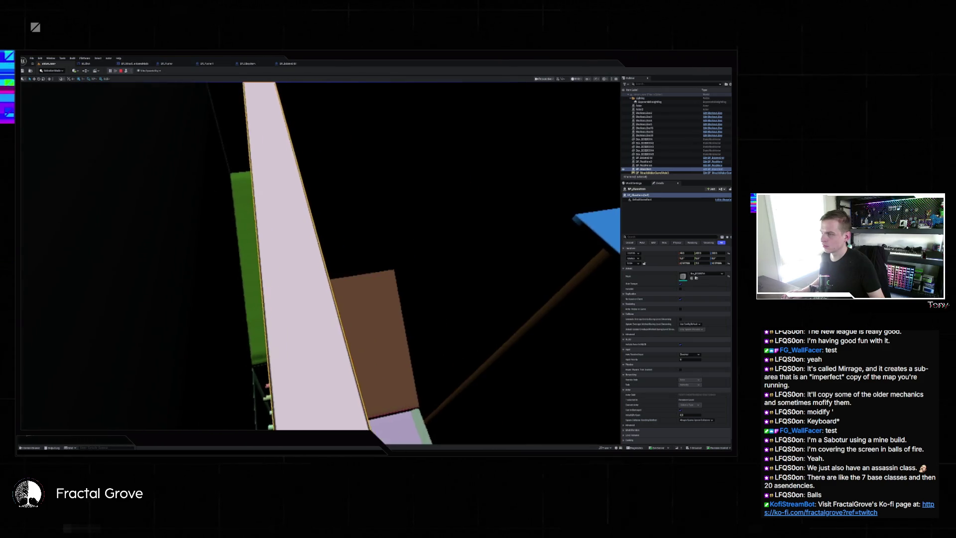
key(Escape)
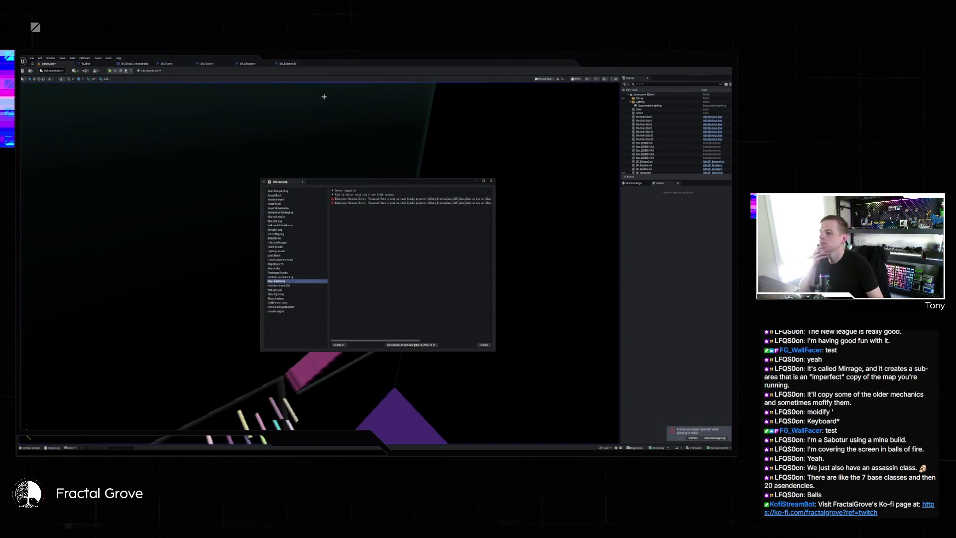
click(490, 182)
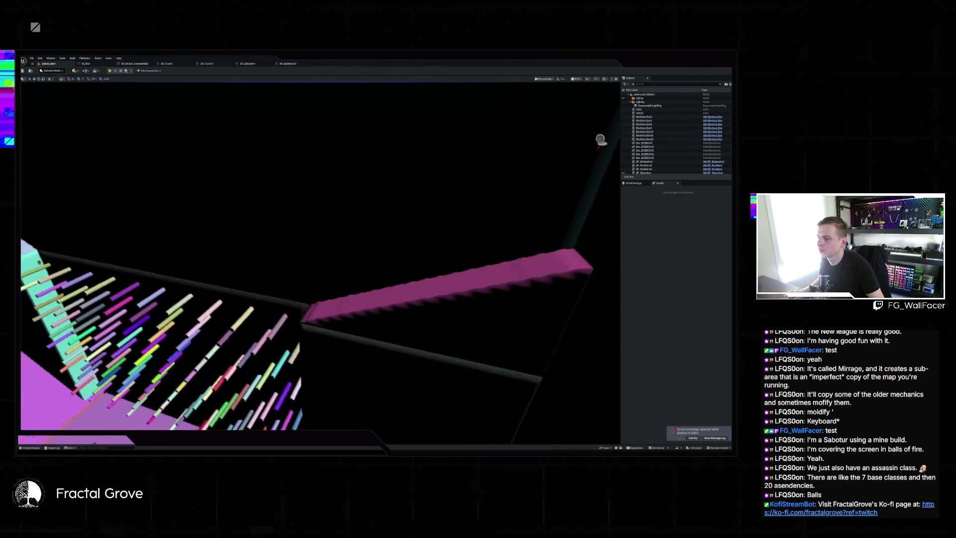
mouse_move(287, 100)
mouse_down()
mouse_move(354, 201)
mouse_move(313, 154)
mouse_move(378, 199)
mouse_move(447, 222)
mouse_up()
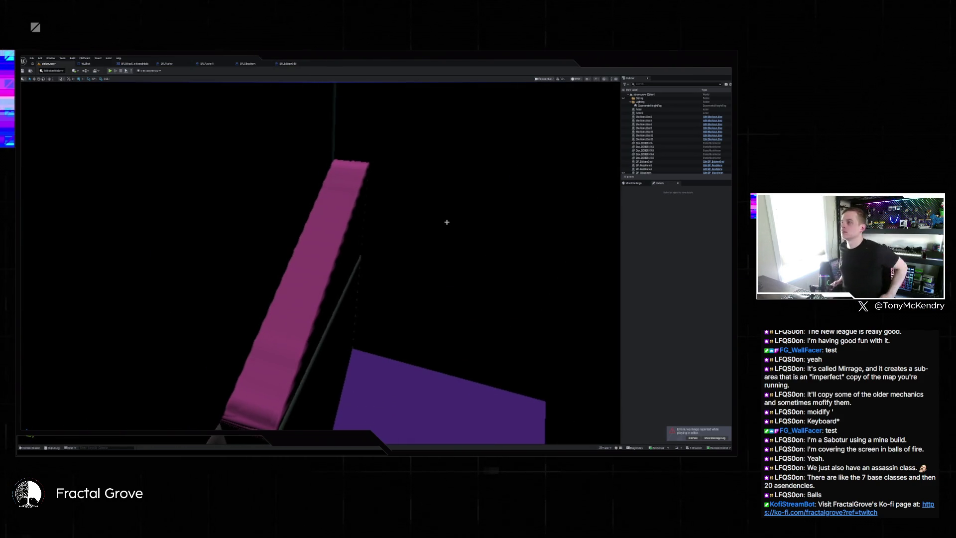
click(314, 230)
mouse_move(314, 230)
mouse_down()
mouse_move(288, 85)
mouse_move(312, 85)
mouse_move(350, 268)
mouse_move(311, 257)
mouse_up()
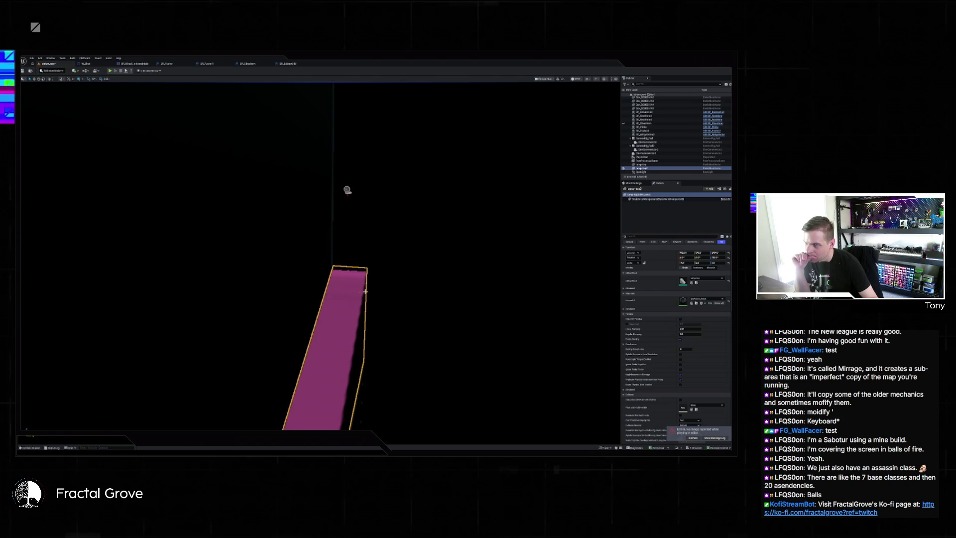
Step: Run two more short test plays, then bring up the Content Browser
click(111, 72)
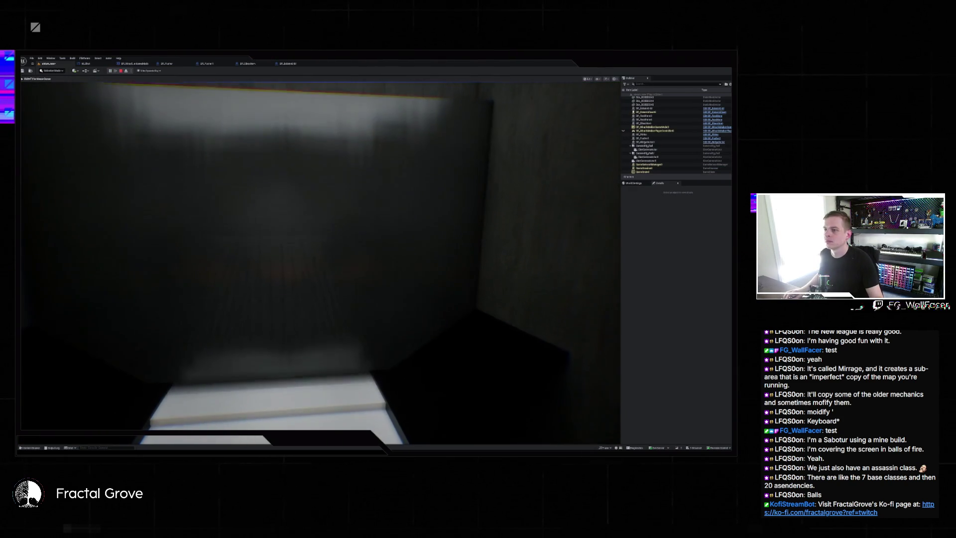
key(Escape)
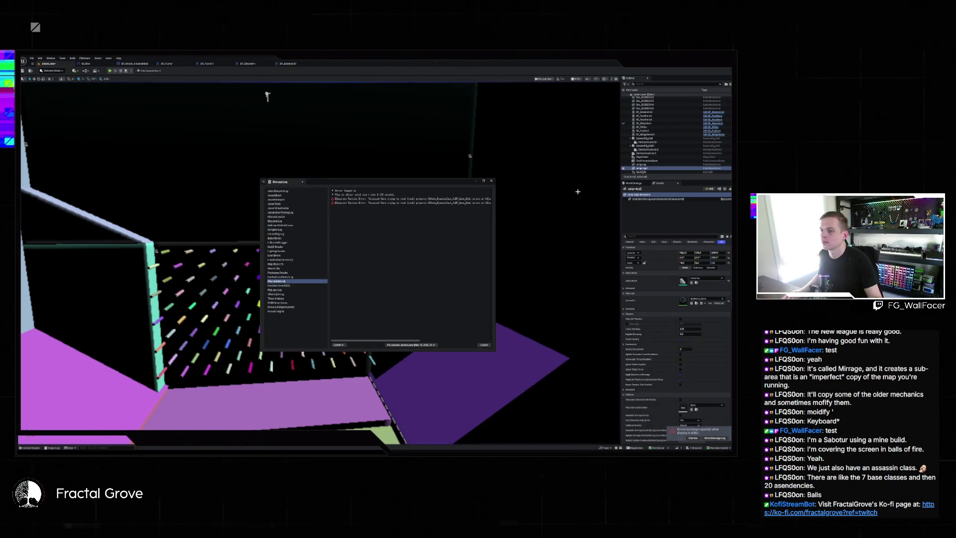
click(491, 182)
click(110, 71)
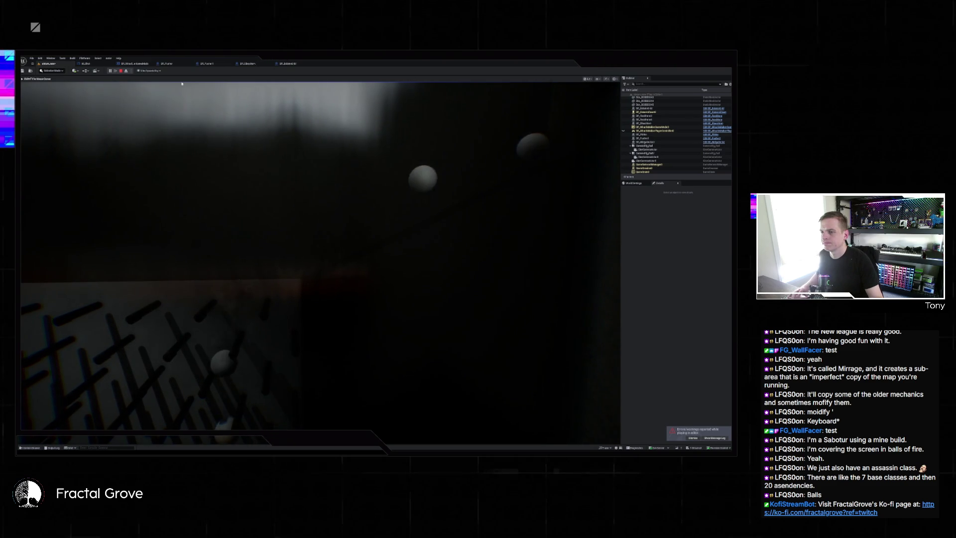
key(Escape)
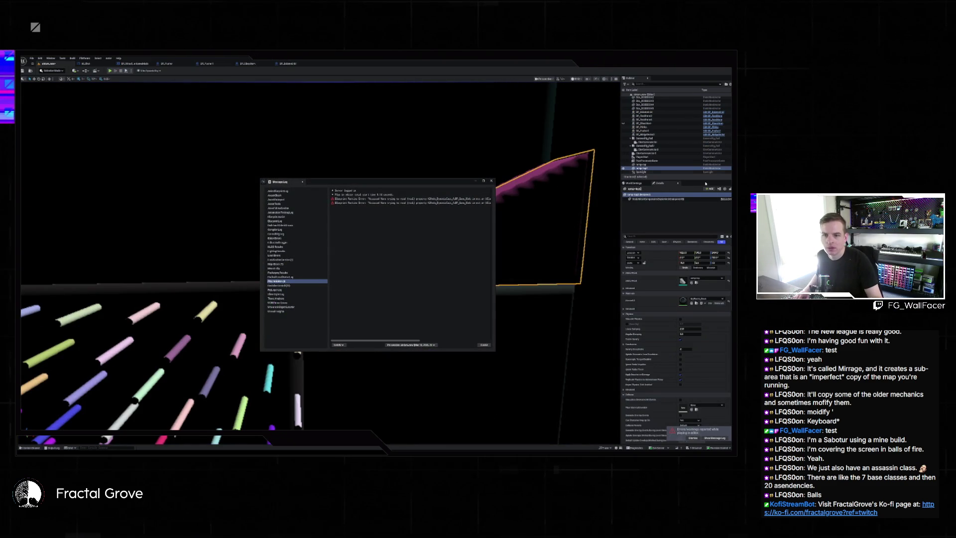
key(ctrl+space)
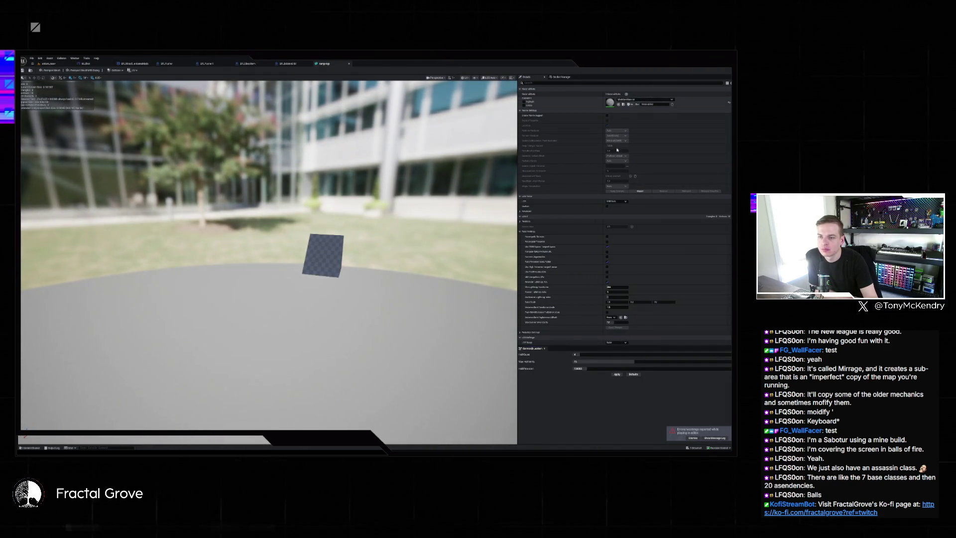
Step: Scroll through the mesh's settings and expand its advanced mesh settings
scroll(544, 307, down, 5)
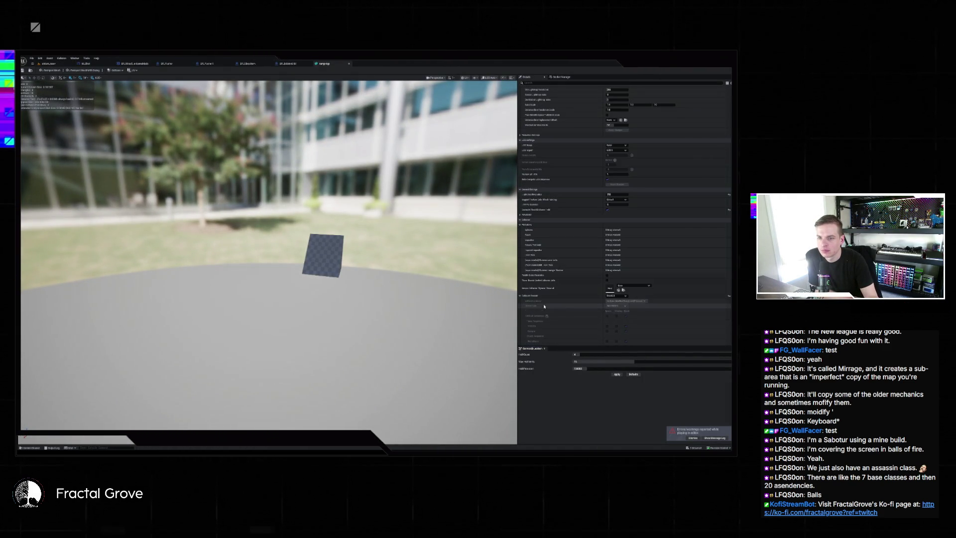
scroll(544, 306, down, 3)
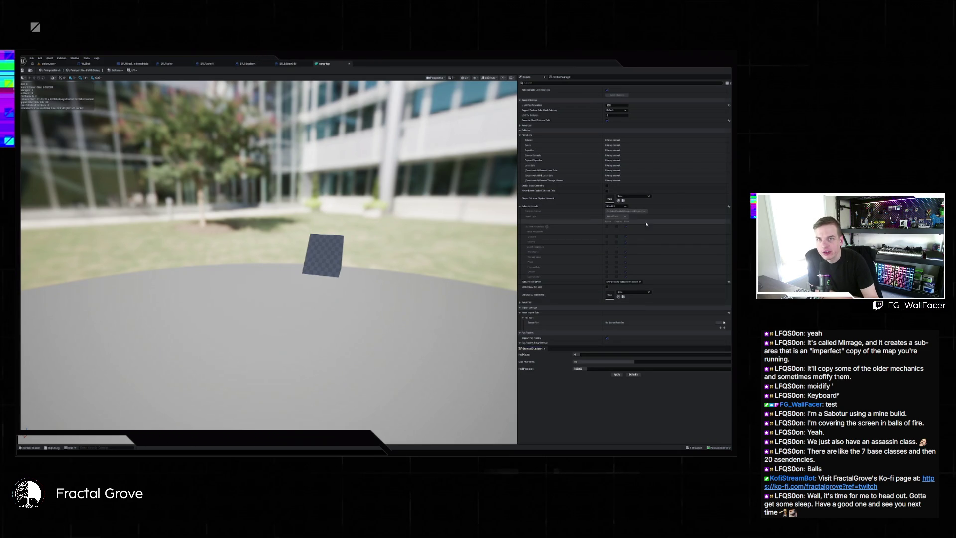
scroll(642, 232, down, 2)
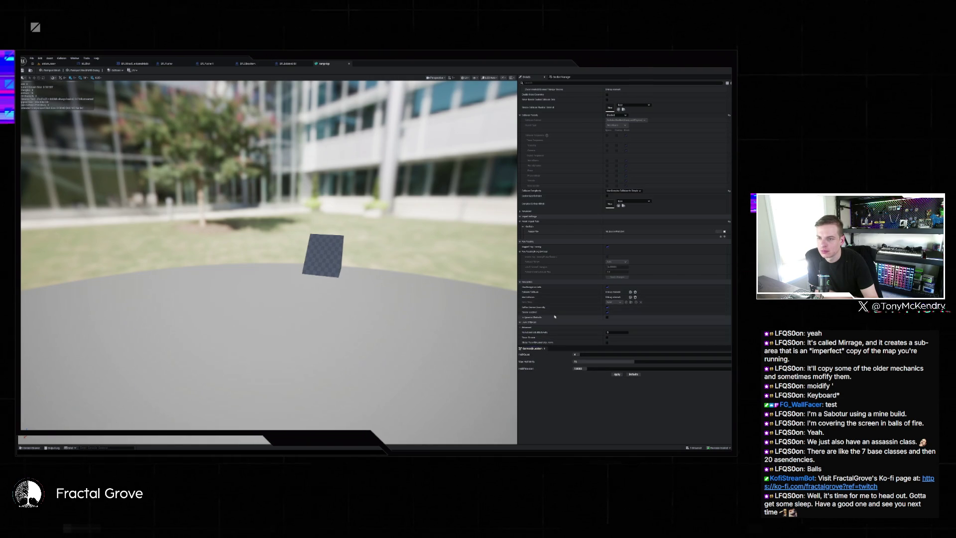
scroll(584, 250, up, 5)
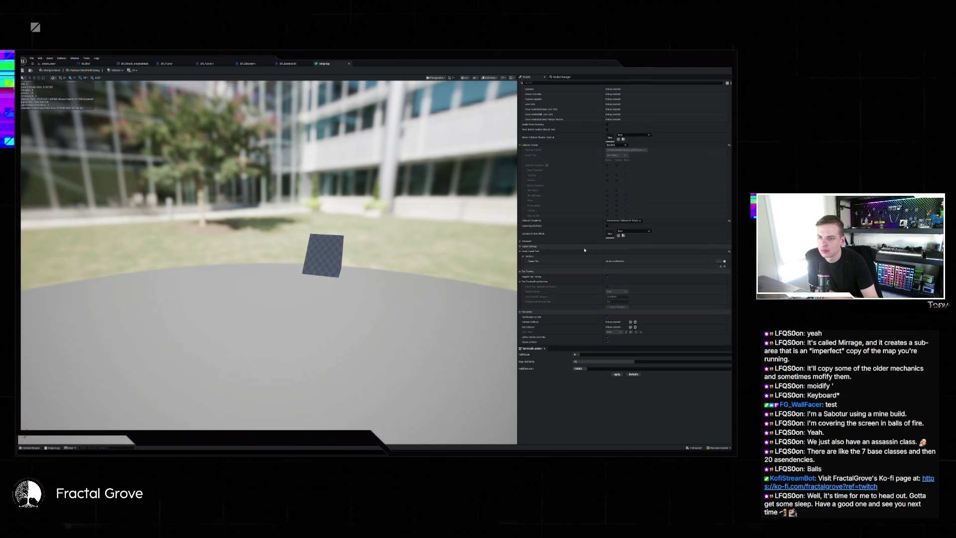
scroll(584, 253, up, 6)
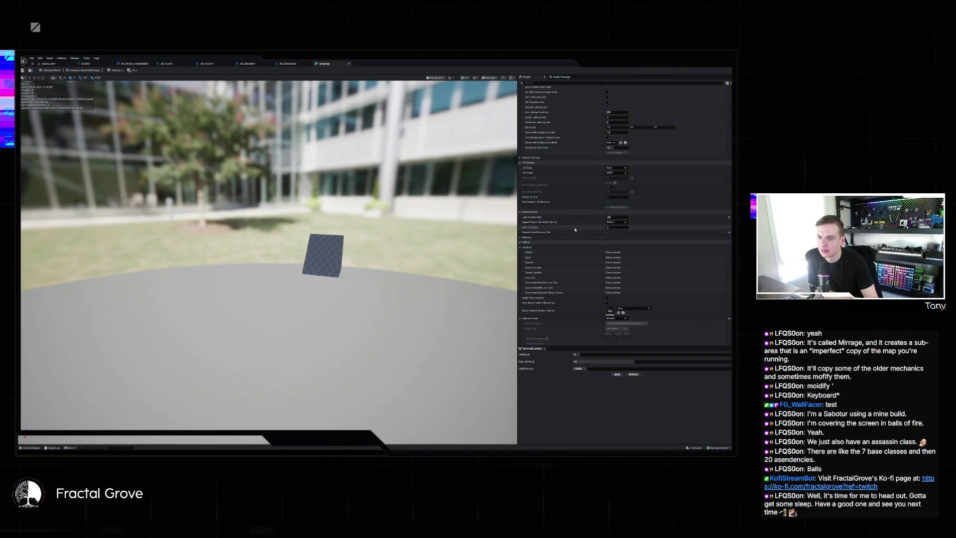
click(527, 237)
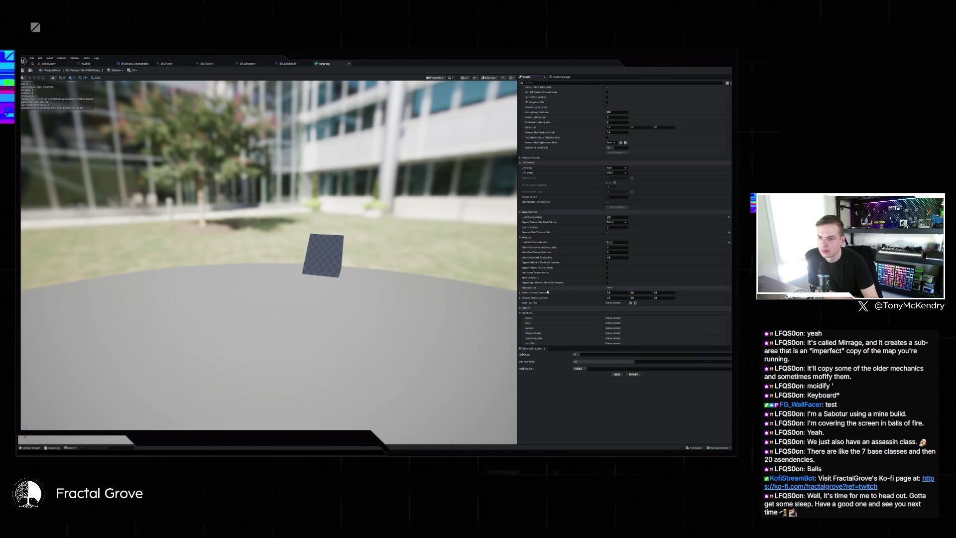
scroll(547, 299, up, 5)
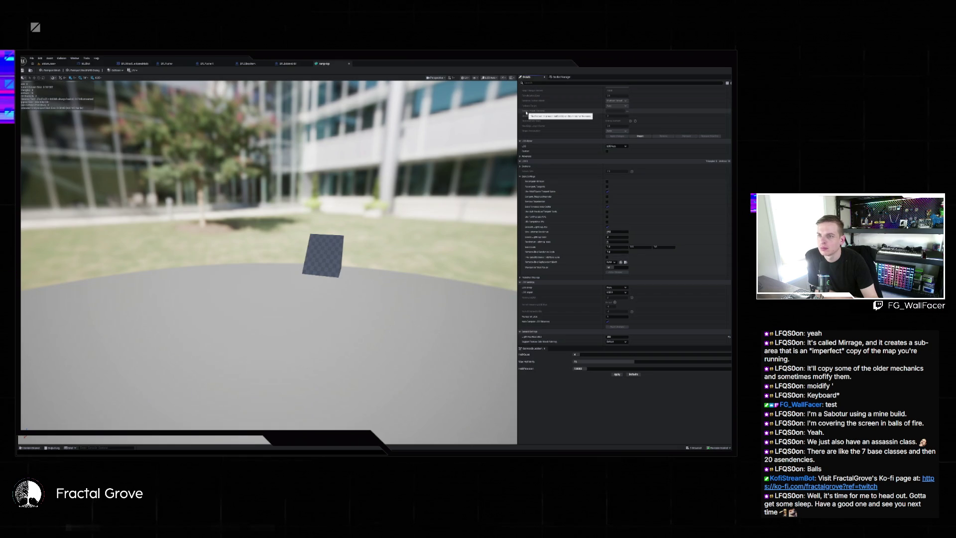
scroll(610, 115, up, 3)
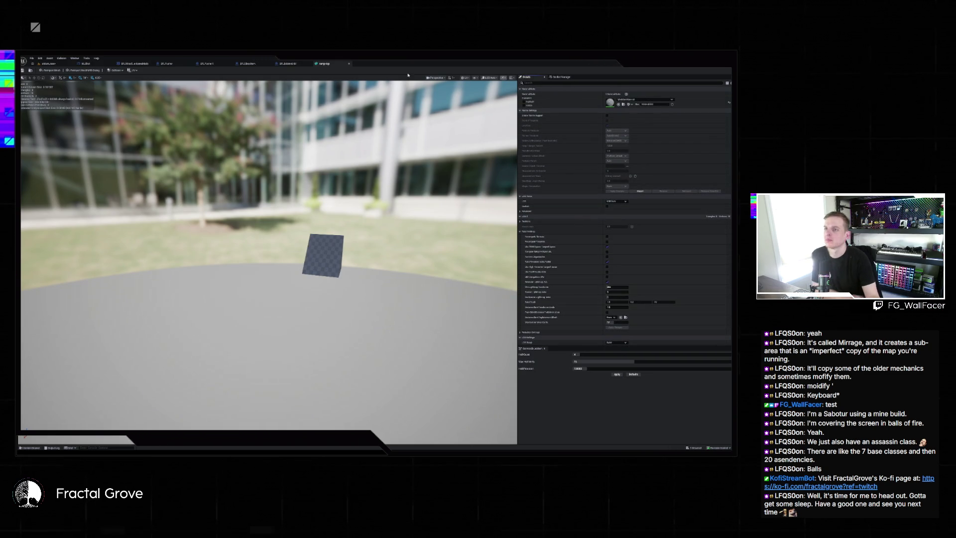
Step: Back in the level editor, delete the BP_GlassVent actor
click(59, 64)
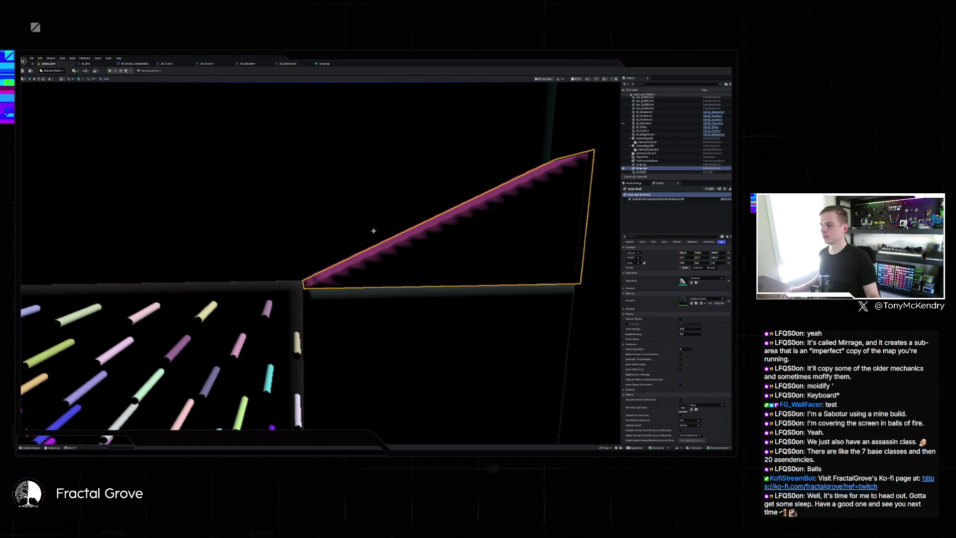
mouse_move(374, 231)
mouse_down()
mouse_move(268, 205)
mouse_move(261, 94)
mouse_move(368, 204)
mouse_up()
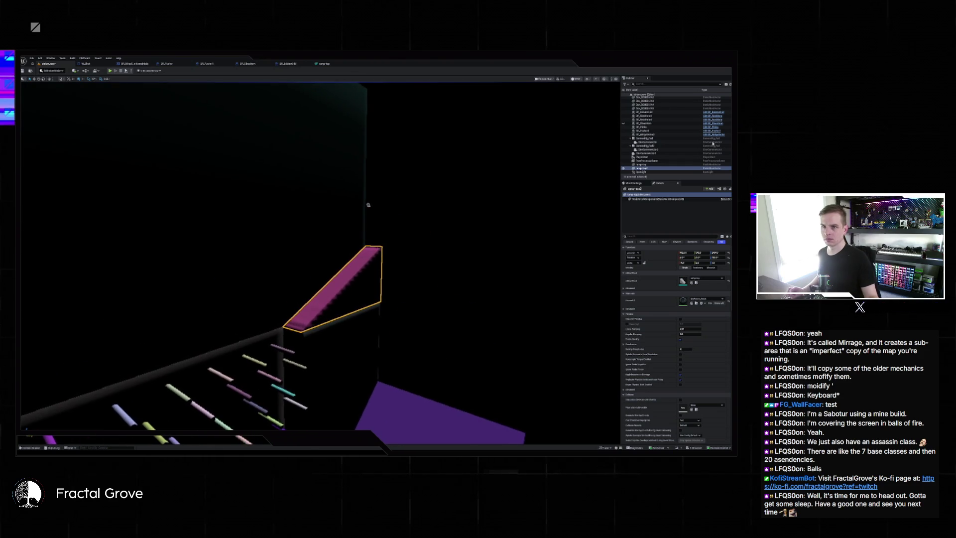
click(655, 124)
key(Delete)
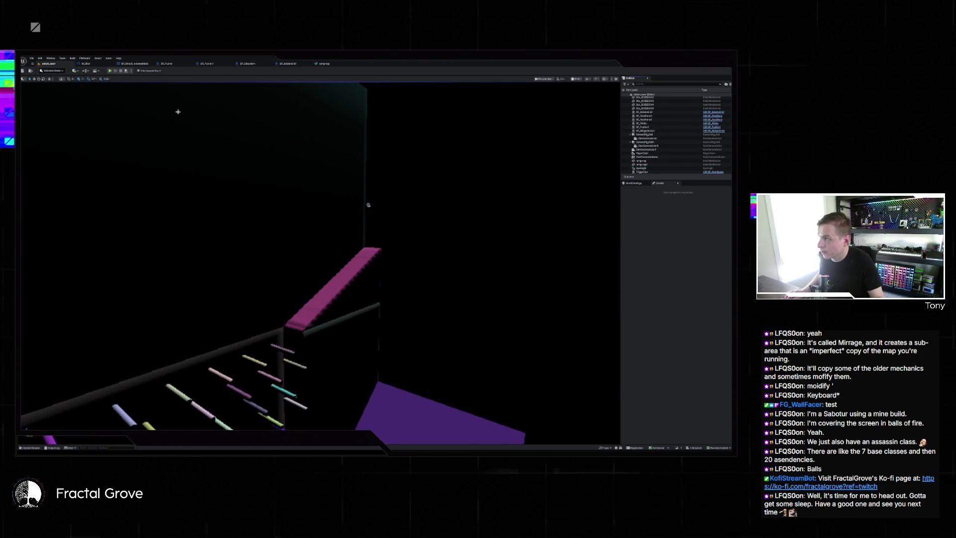
Step: Play-test the level, close the Message Log, and restore lit shading in the viewport
key(alt+p)
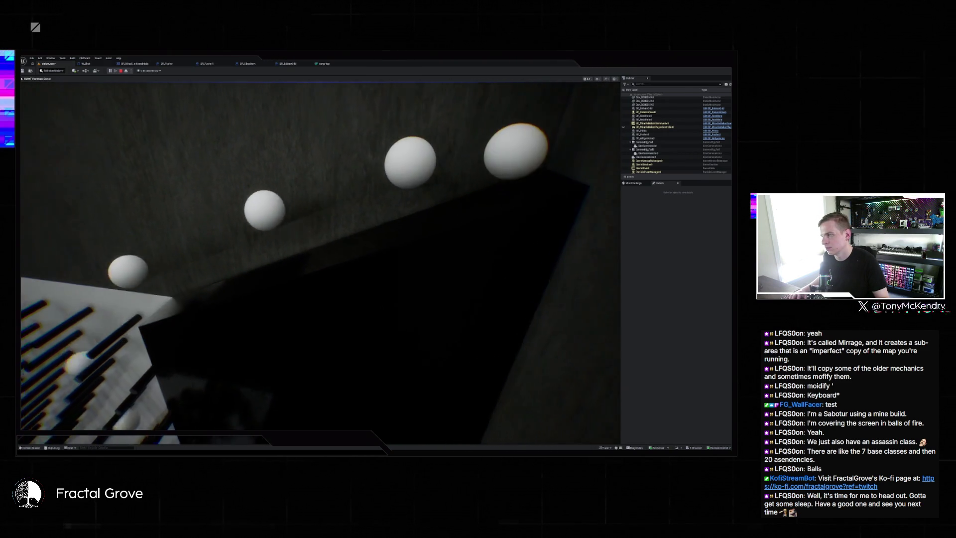
key(Escape)
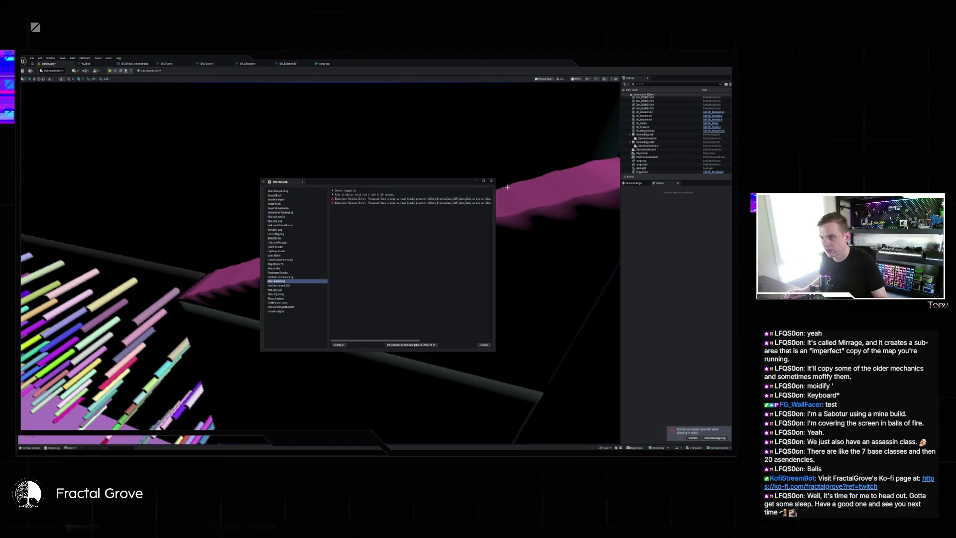
click(489, 182)
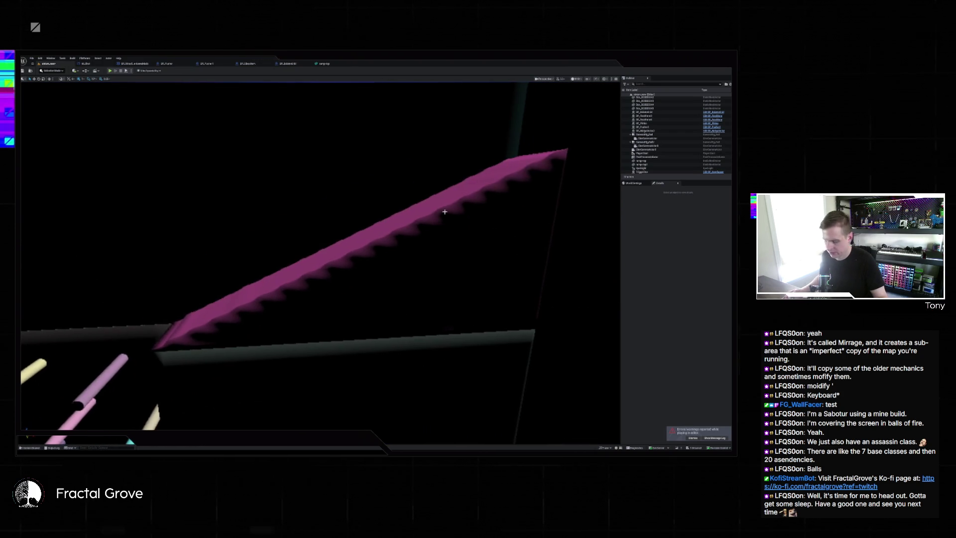
click(589, 80)
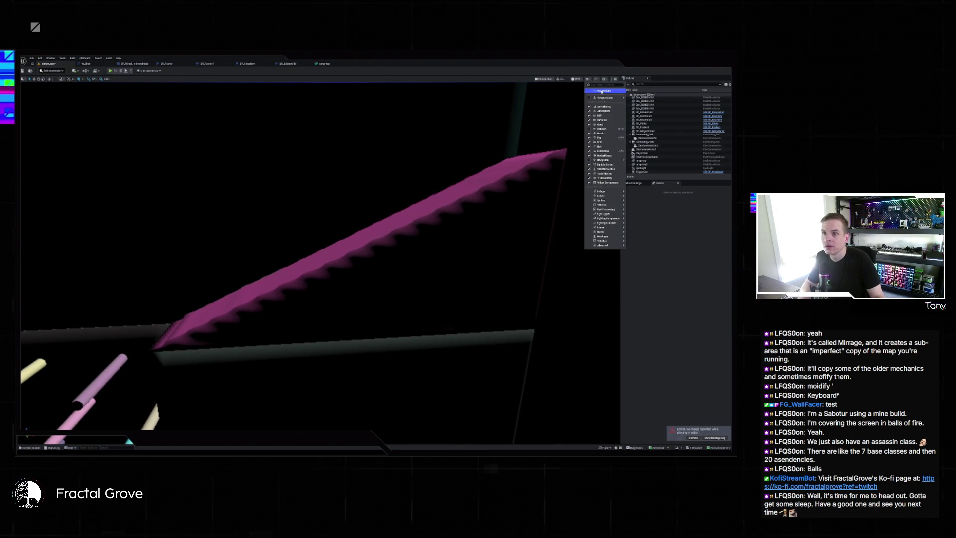
click(604, 91)
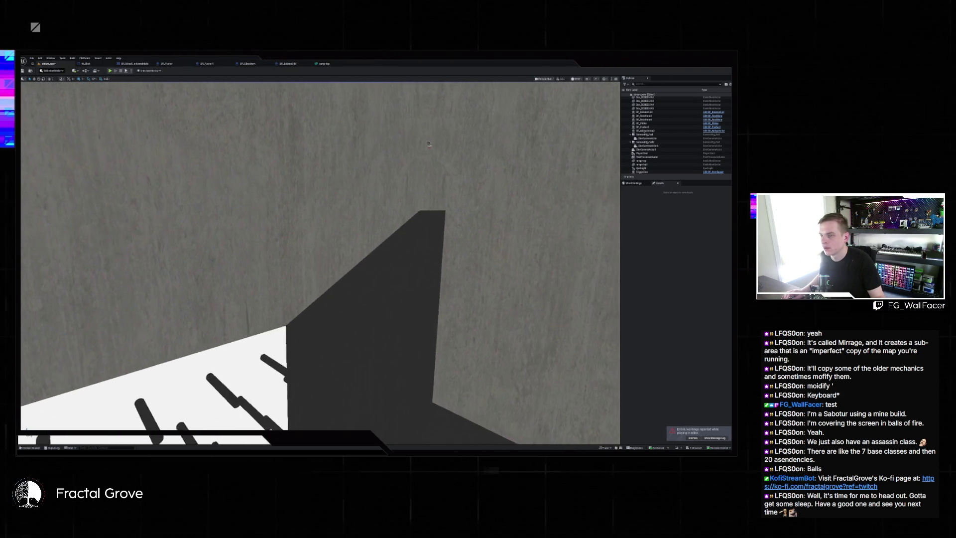
Step: Select the dark ramp wedge and locate its mesh asset in the Content Drawer
click(323, 282)
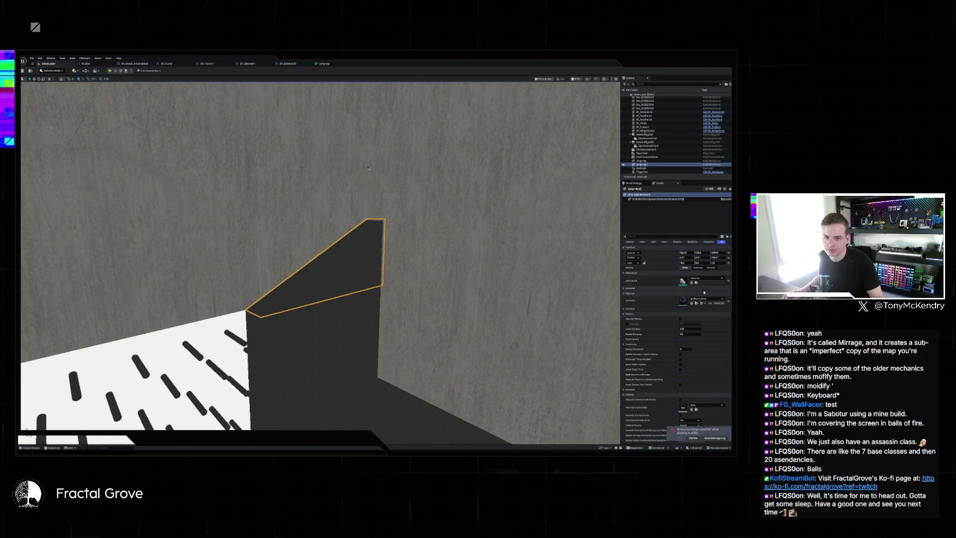
click(52, 71)
click(56, 106)
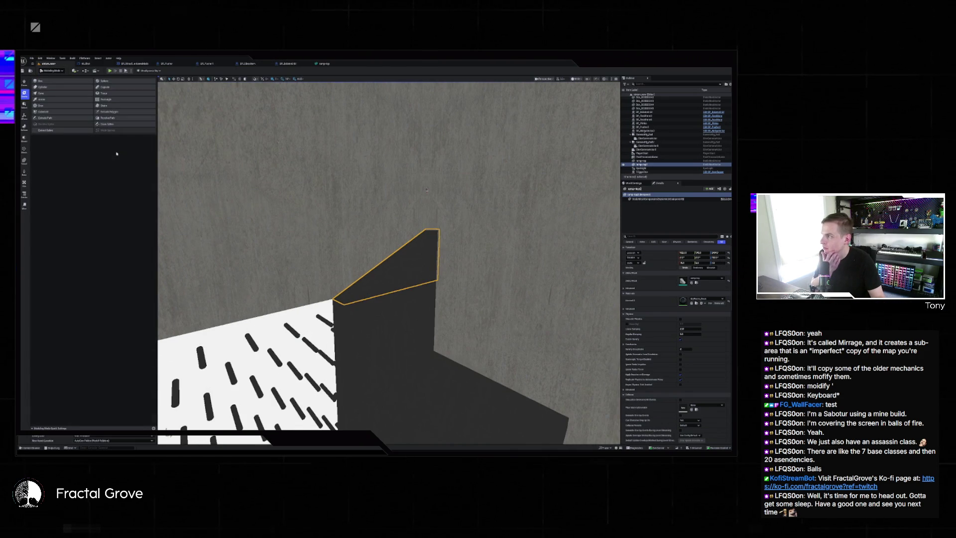
key(Escape)
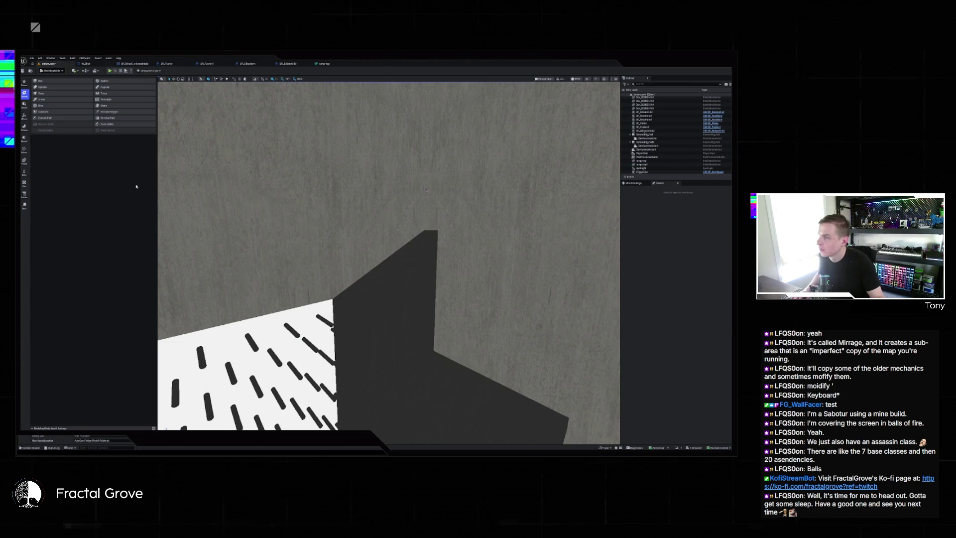
click(390, 257)
key(Escape)
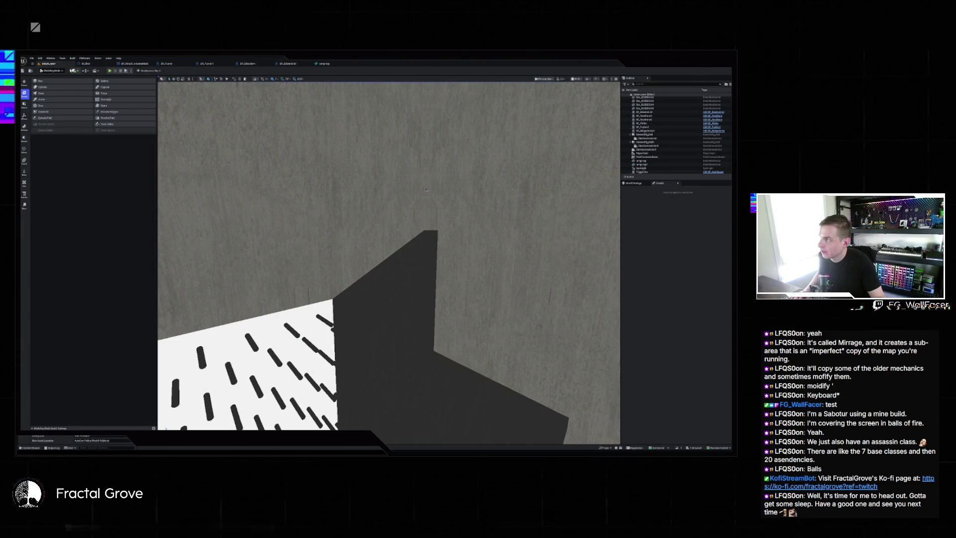
key(shift+1)
click(347, 256)
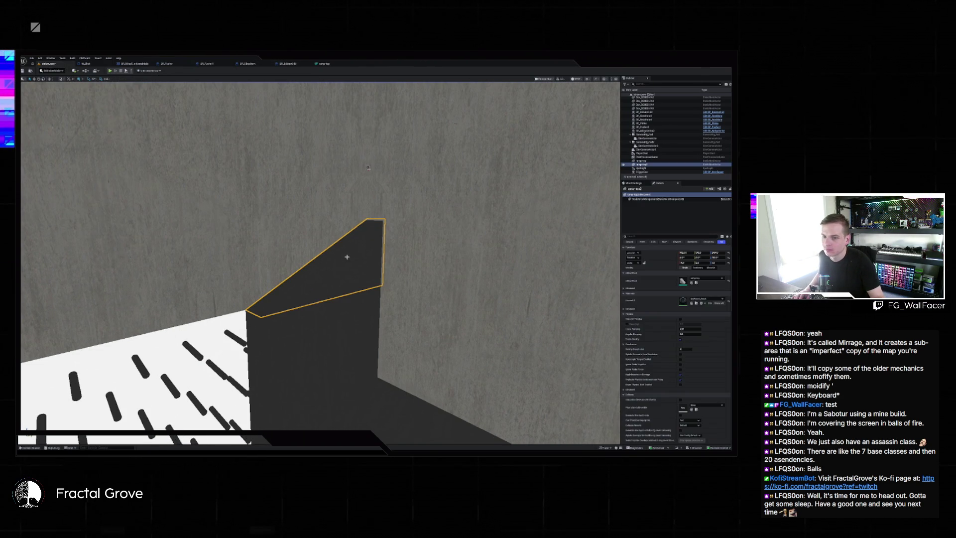
click(695, 282)
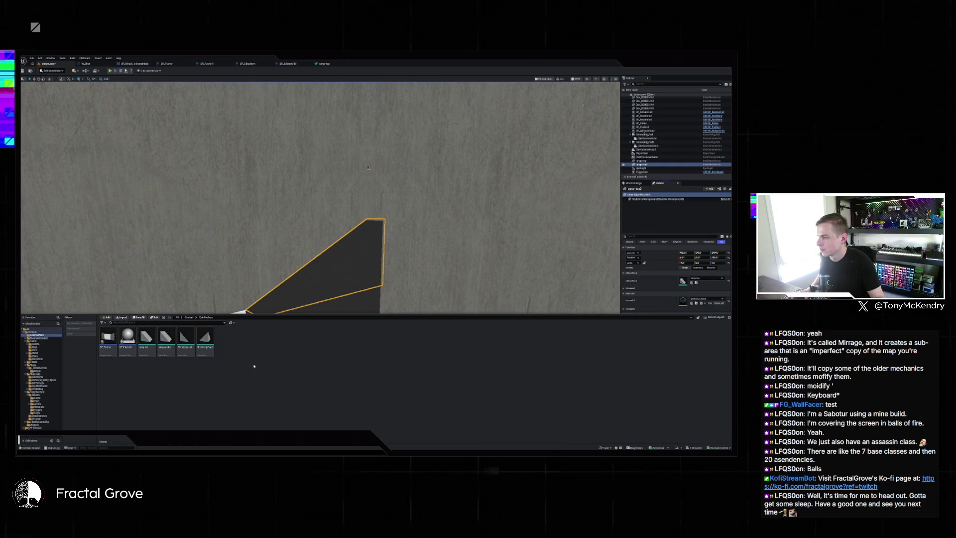
click(190, 317)
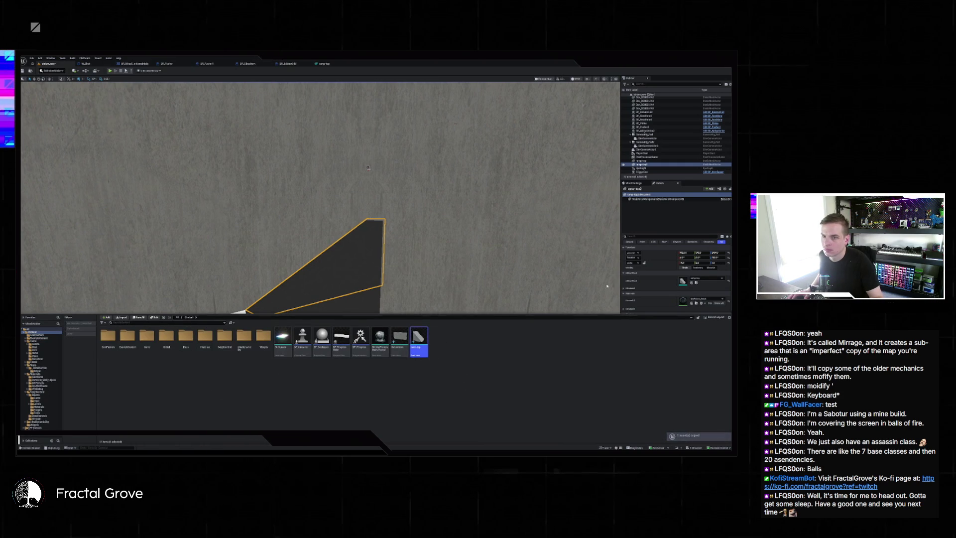
click(695, 282)
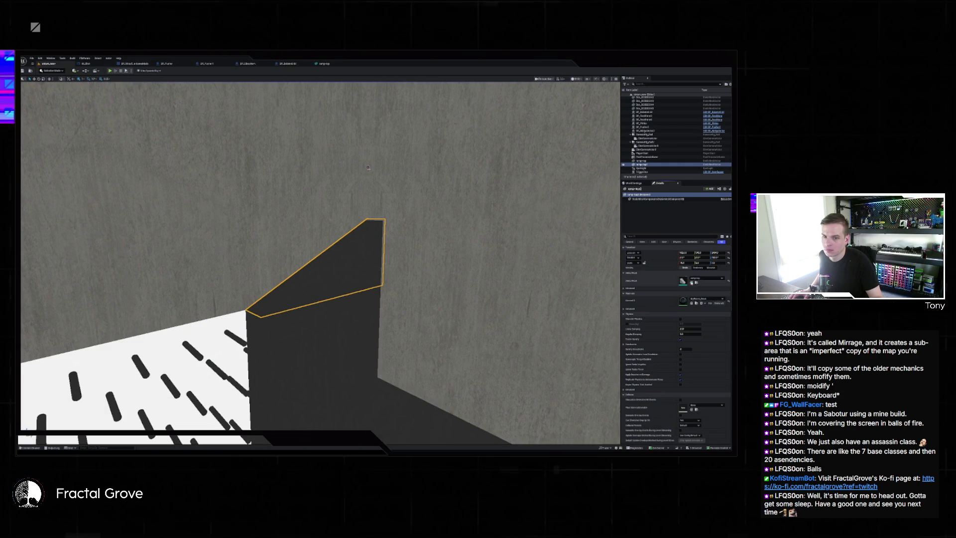
Step: Select the ramp-top wedge, find its mesh asset, and switch to Modeling Mode
key(ctrl+space)
key(ctrl+space)
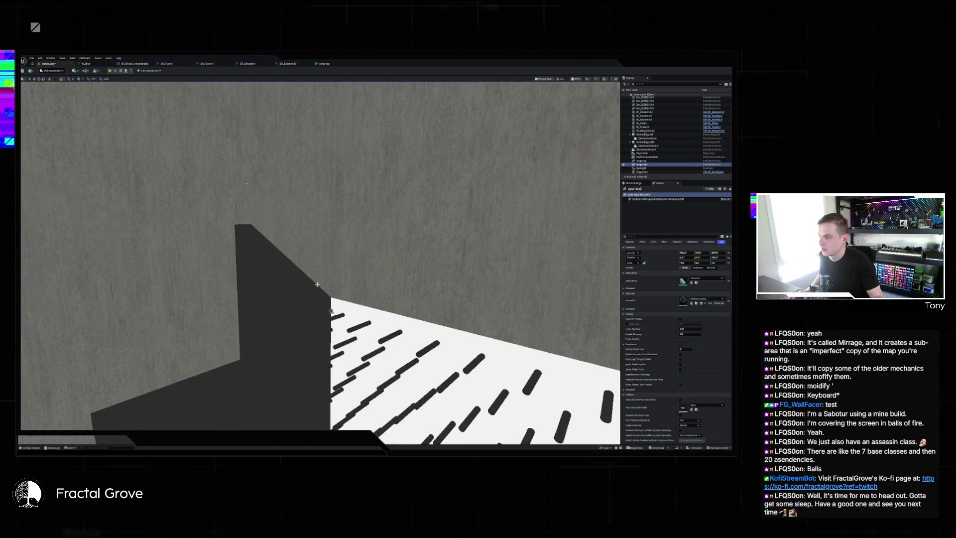
click(279, 261)
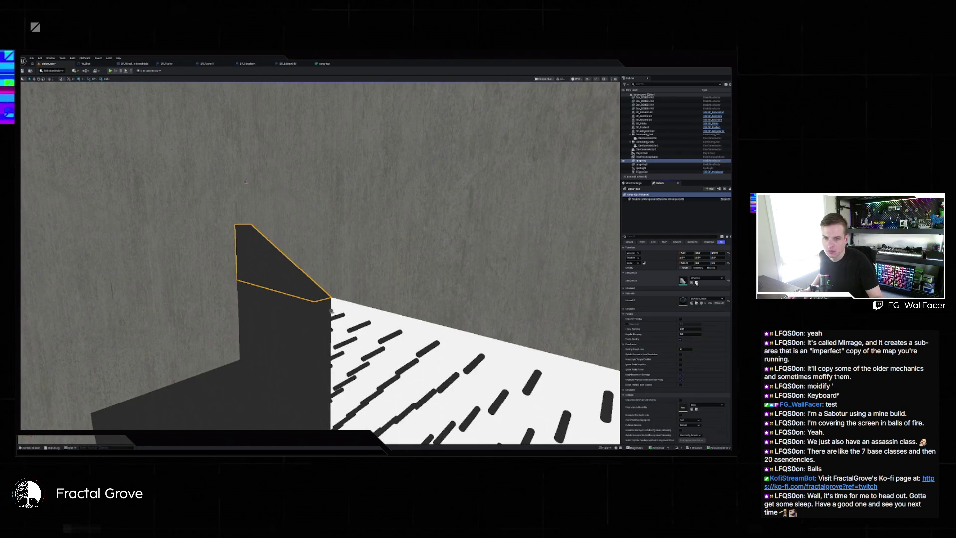
click(695, 282)
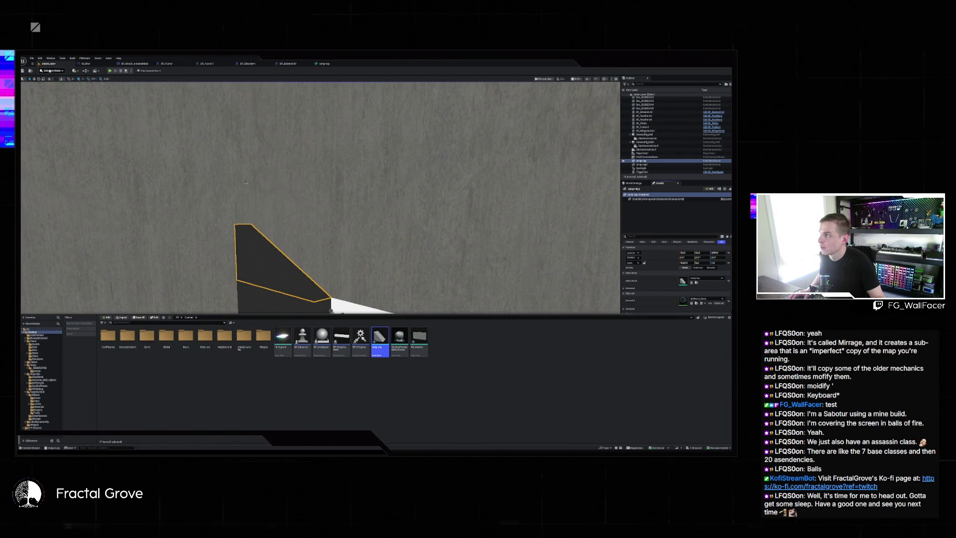
click(52, 70)
click(51, 93)
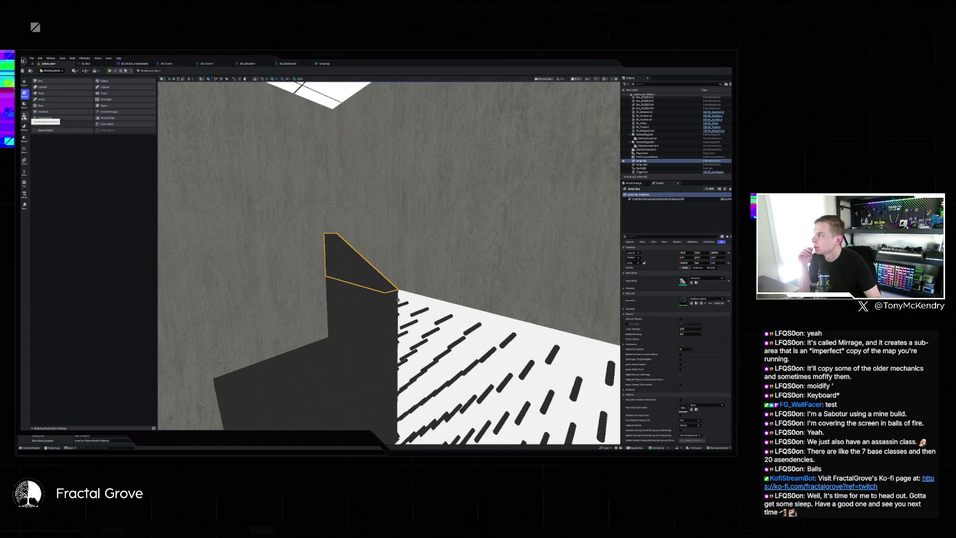
Step: Bake the ramp-top wedge's transform into its mesh with Xform > Bake Transform
click(24, 116)
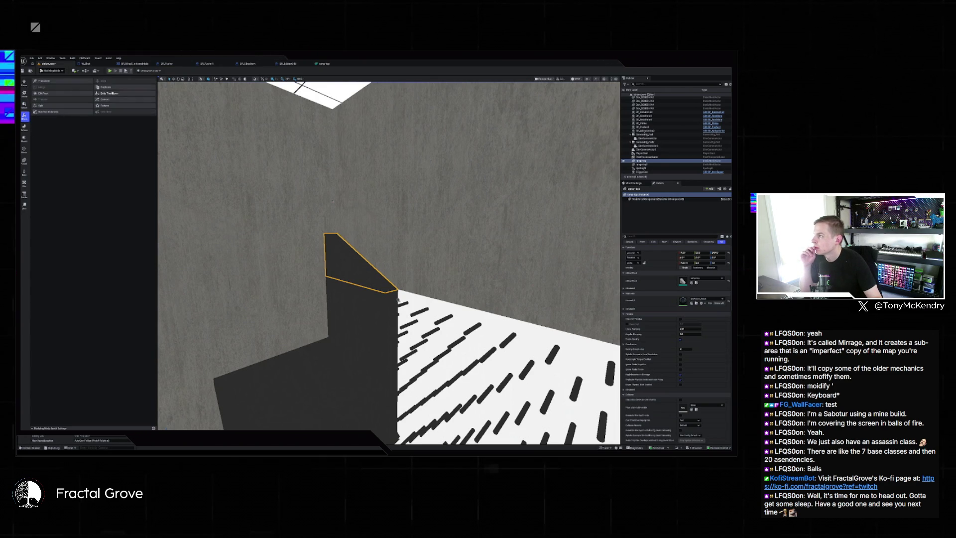
click(112, 93)
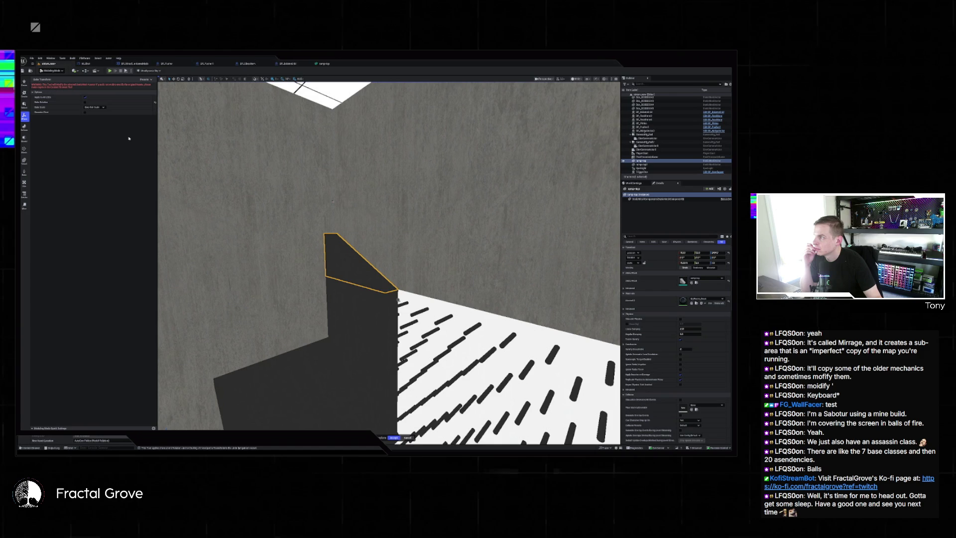
click(394, 438)
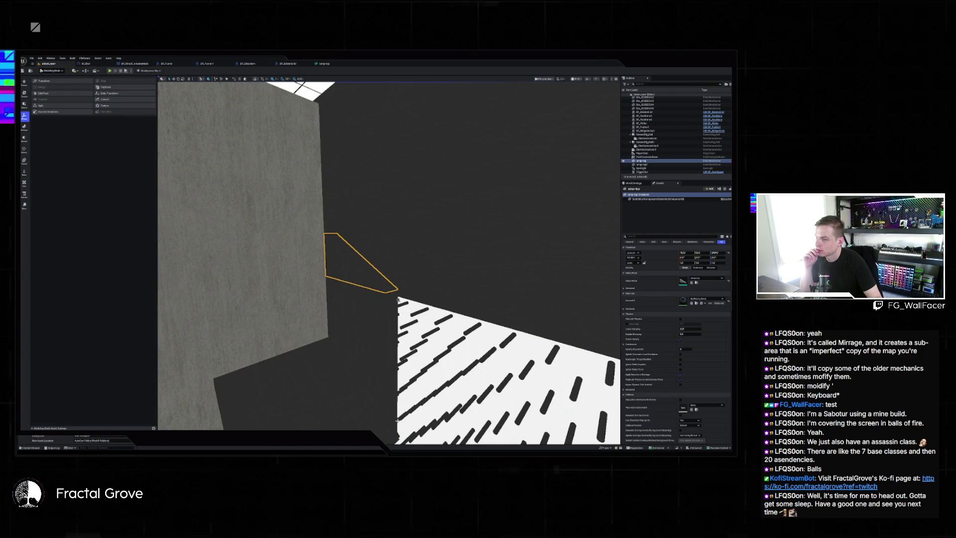
mouse_move(389, 395)
mouse_down()
mouse_move(448, 393)
mouse_move(468, 358)
mouse_move(468, 398)
mouse_up()
Step: Rescale the adjacent dark wall panel into a short wedge and start a test play
click(502, 287)
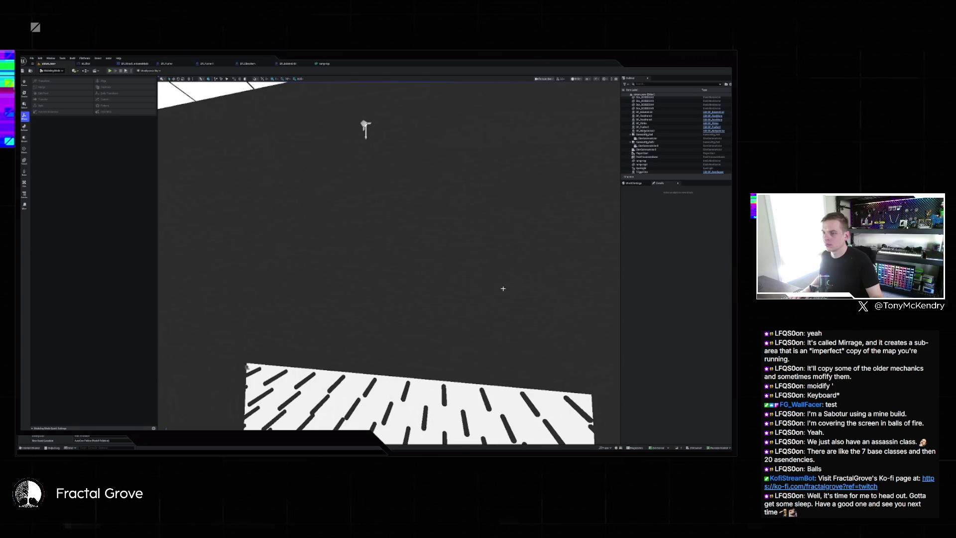
drag(448, 320, 413, 326)
key(f)
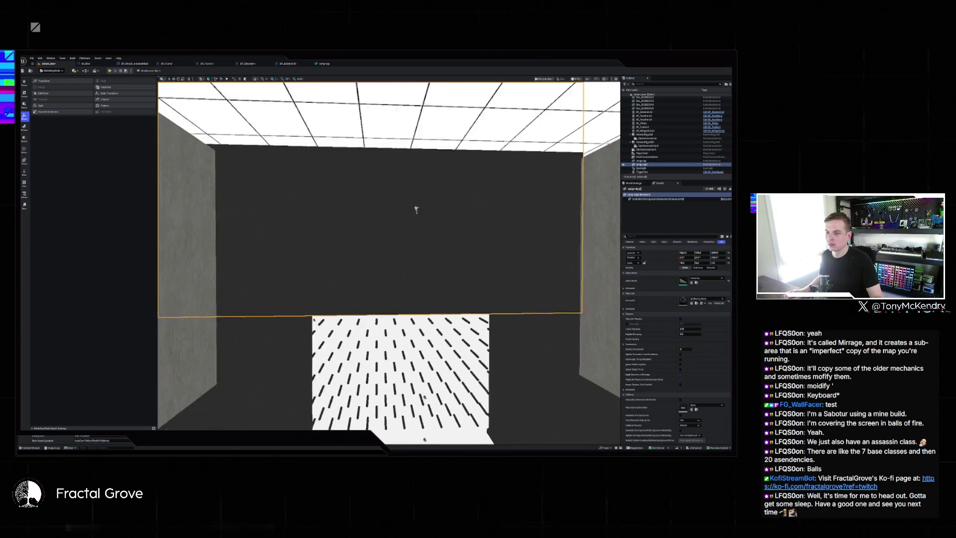
key(Tab)
key(Tab)
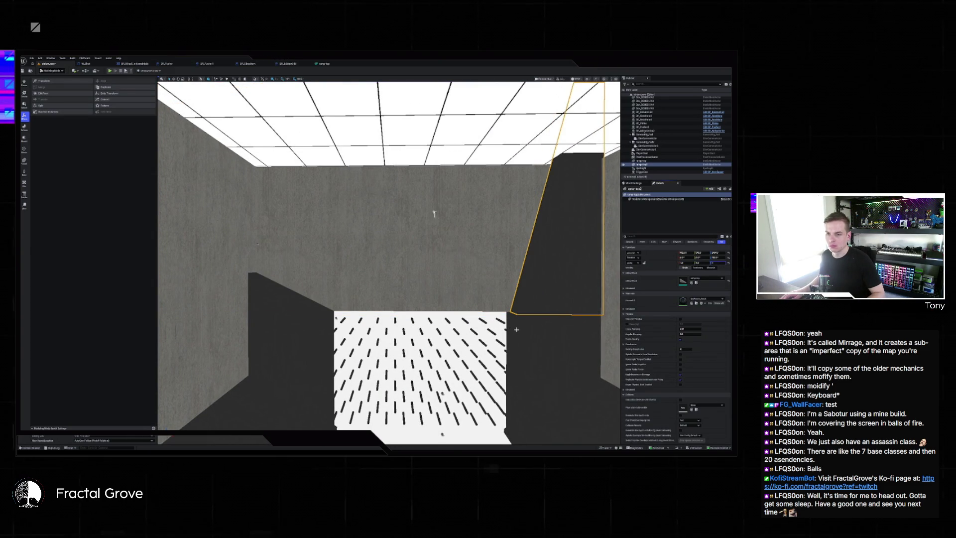
key(Return)
key(f)
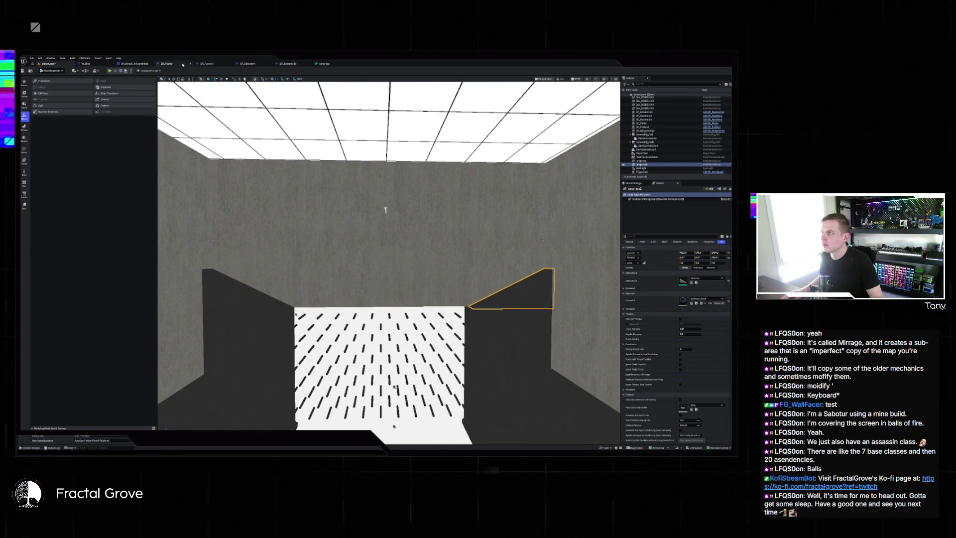
key(alt+p)
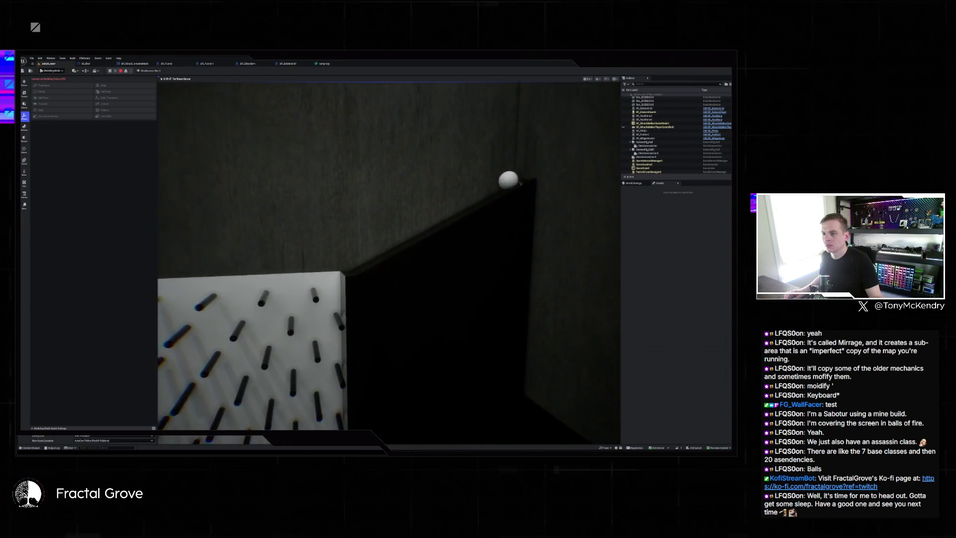
Step: Stop the test, close the Message Log, inspect the ramp panel from several angles in Selection Mode, and deselect
key(Escape)
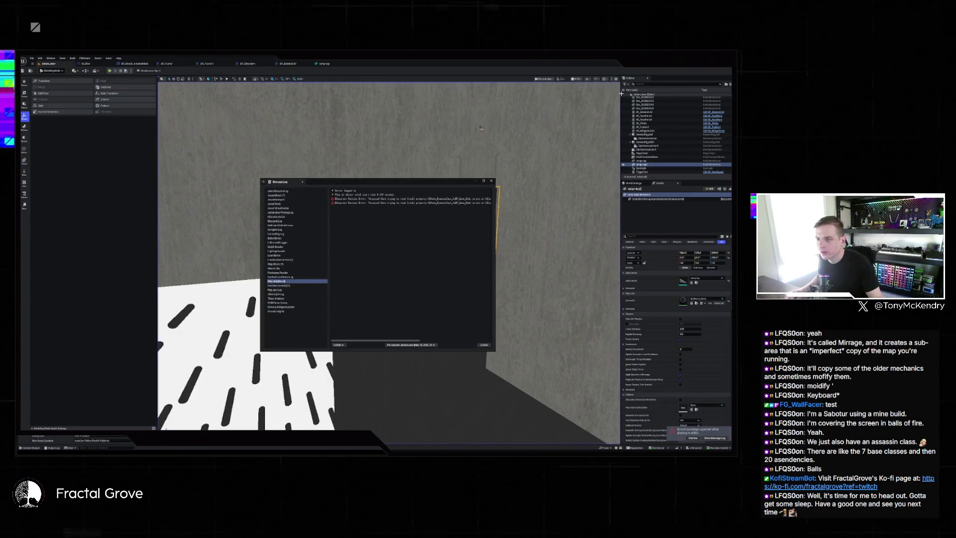
click(490, 181)
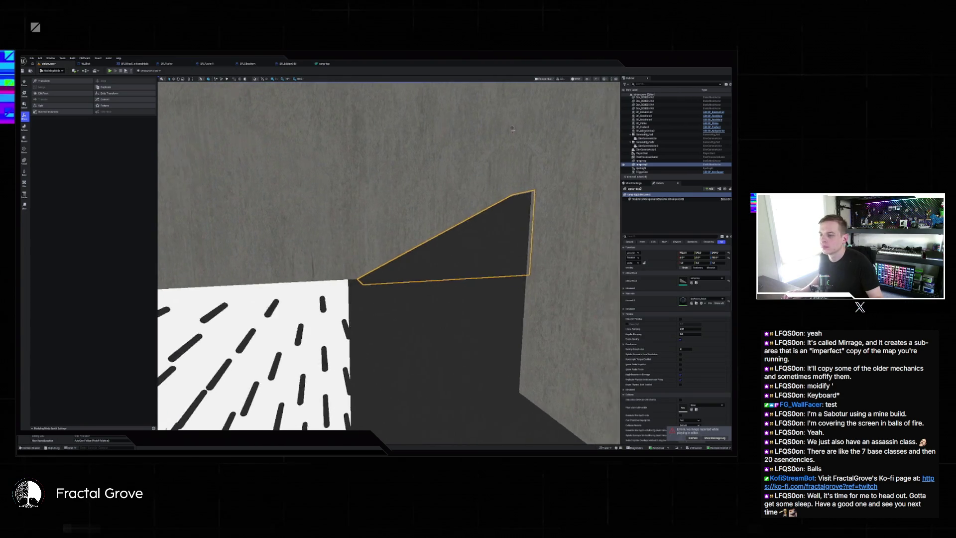
key(f)
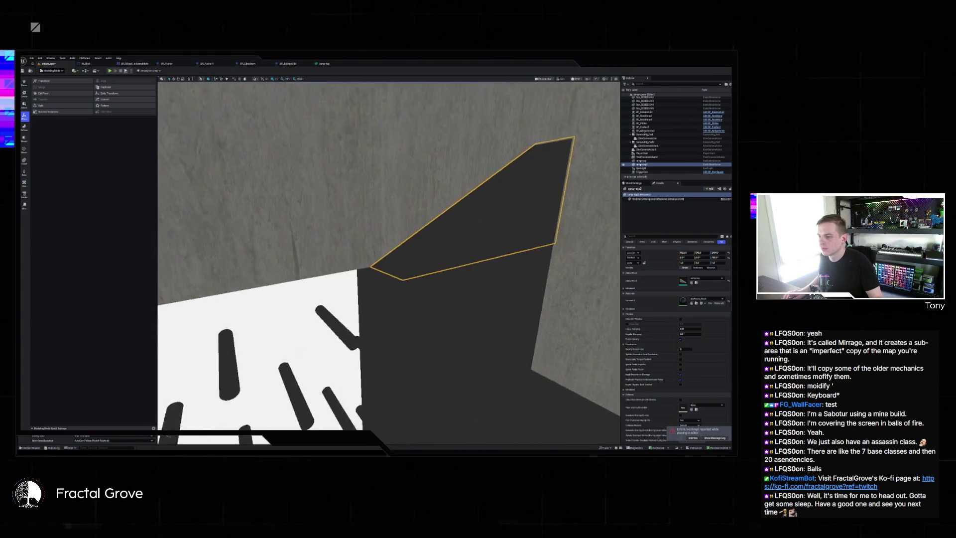
drag(441, 200, 451, 185)
key(shift+1)
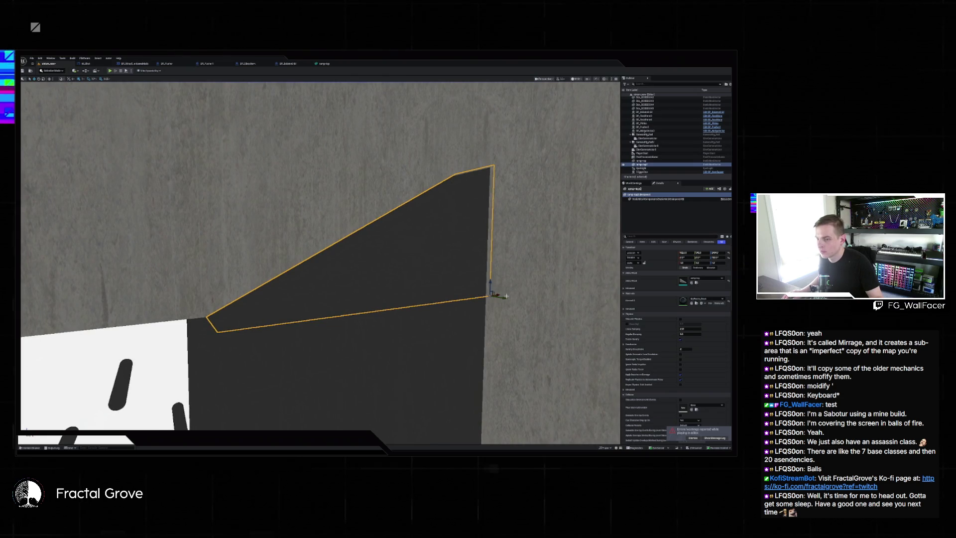
drag(499, 293, 491, 292)
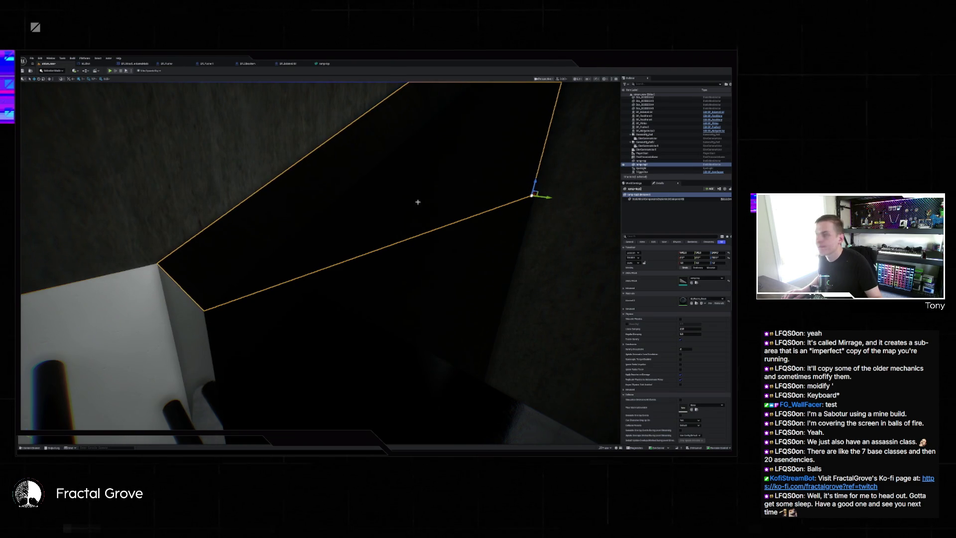
drag(417, 201, 443, 210)
key(Escape)
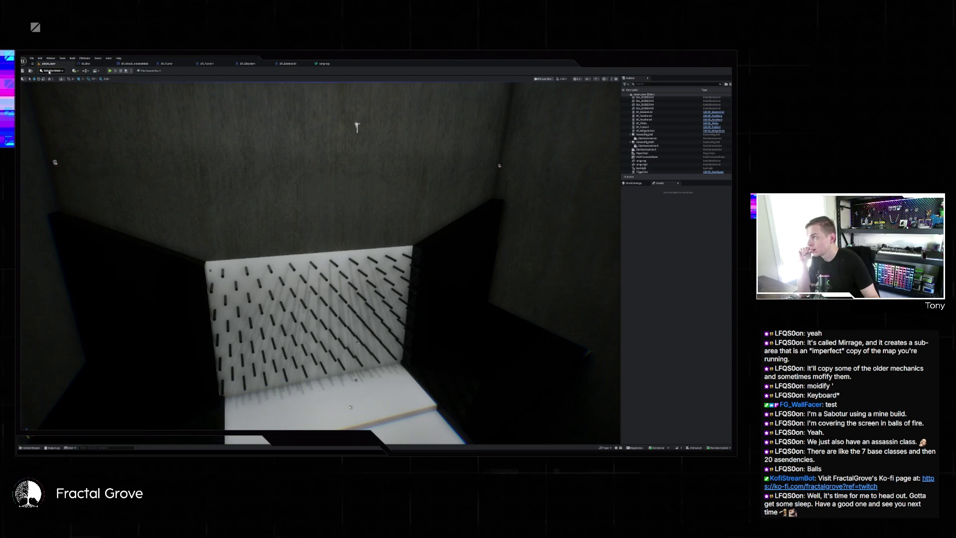
Step: Reopen the level from File > Recent Levels choosing Don't Save, then look around it
click(32, 58)
mouse_move(75, 85)
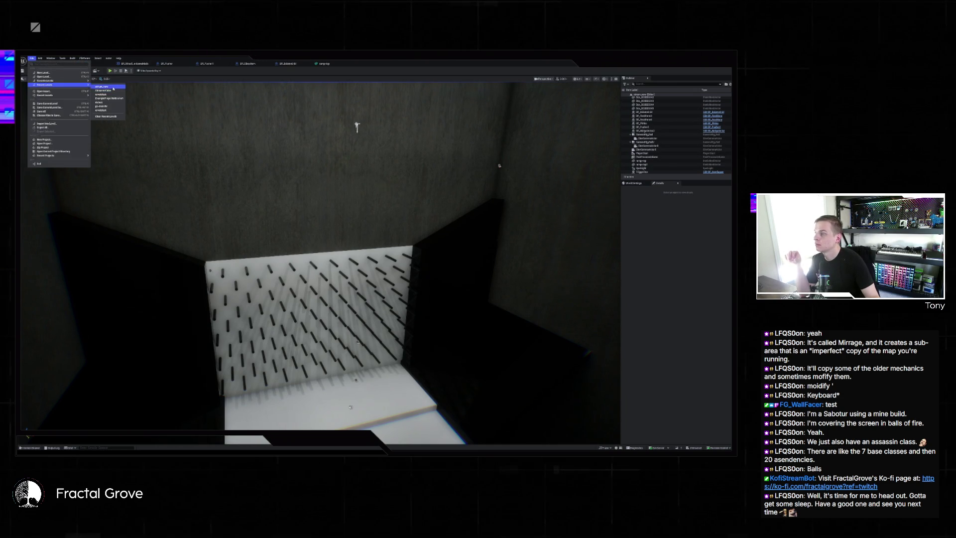
click(112, 87)
click(407, 298)
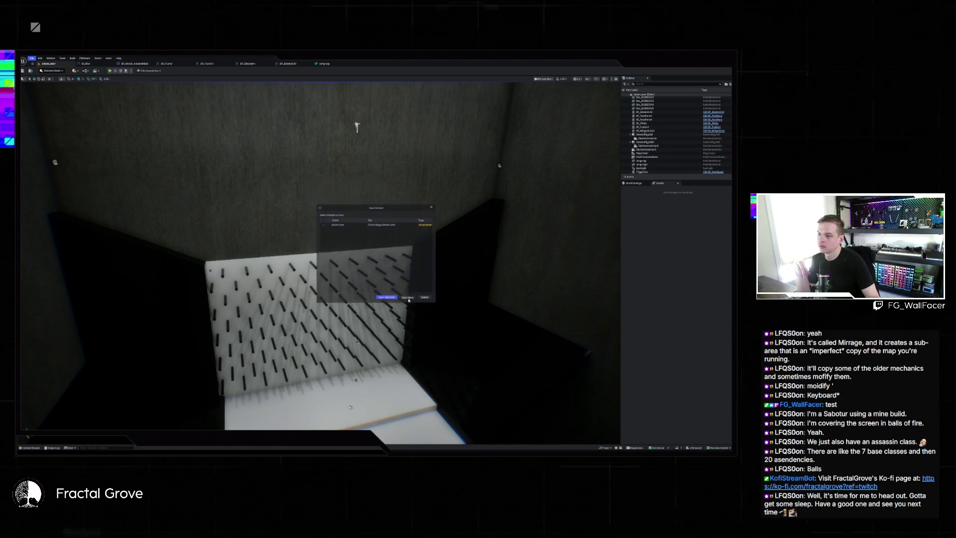
mouse_move(435, 290)
mouse_down()
mouse_move(438, 247)
mouse_move(419, 244)
mouse_up()
mouse_move(361, 235)
mouse_down()
mouse_move(318, 234)
mouse_move(317, 249)
mouse_up()
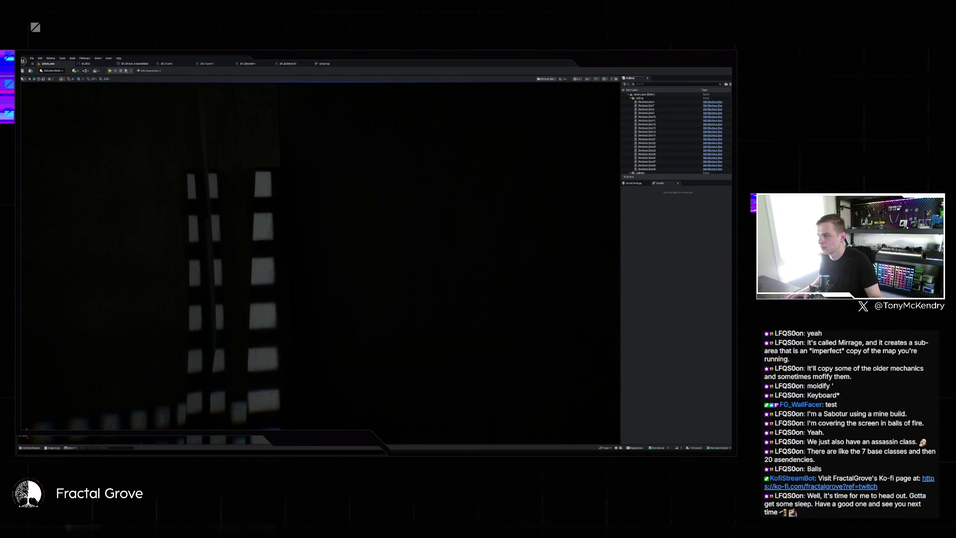
Step: Pick the ramp mesh in the Content Drawer and assign it to the selected ramp panel
click(317, 249)
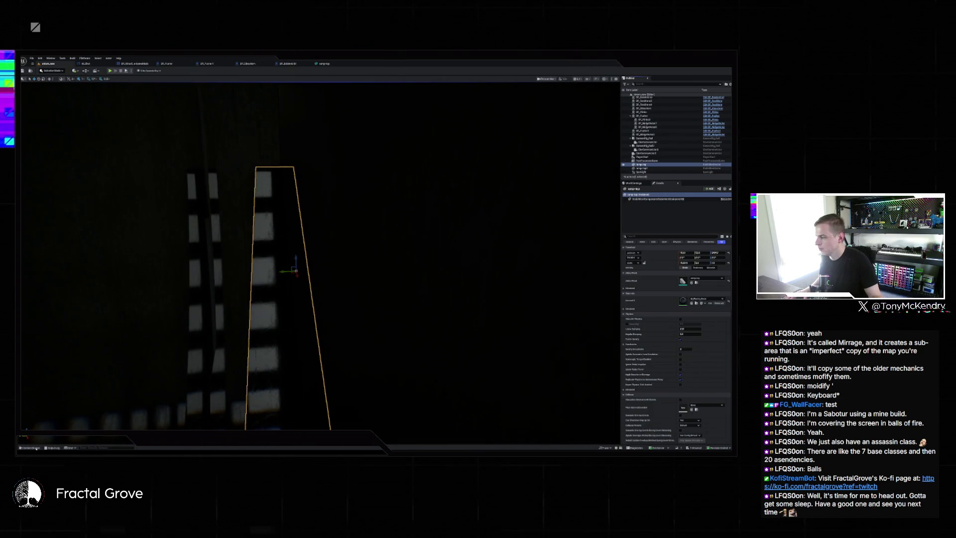
click(31, 447)
right_click(375, 348)
key(Escape)
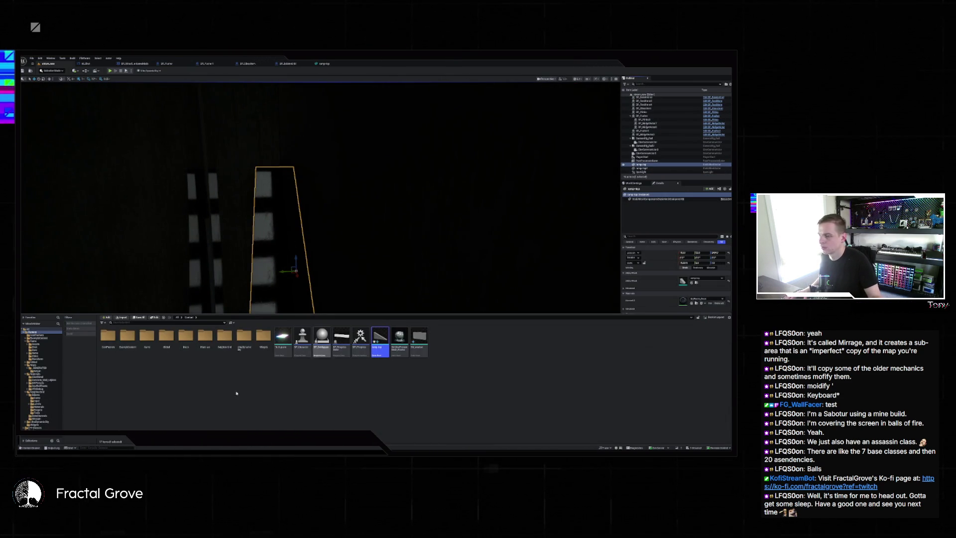
key(ctrl+space)
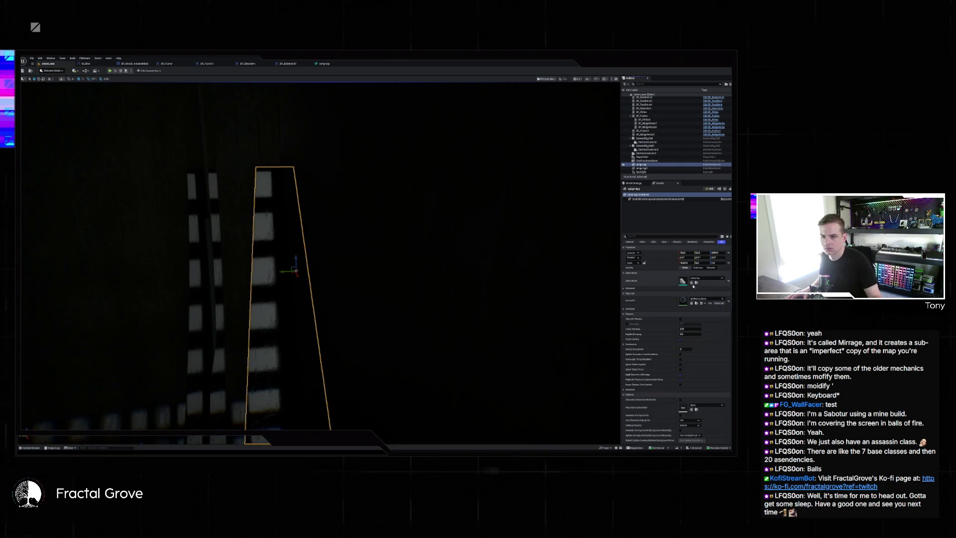
click(691, 283)
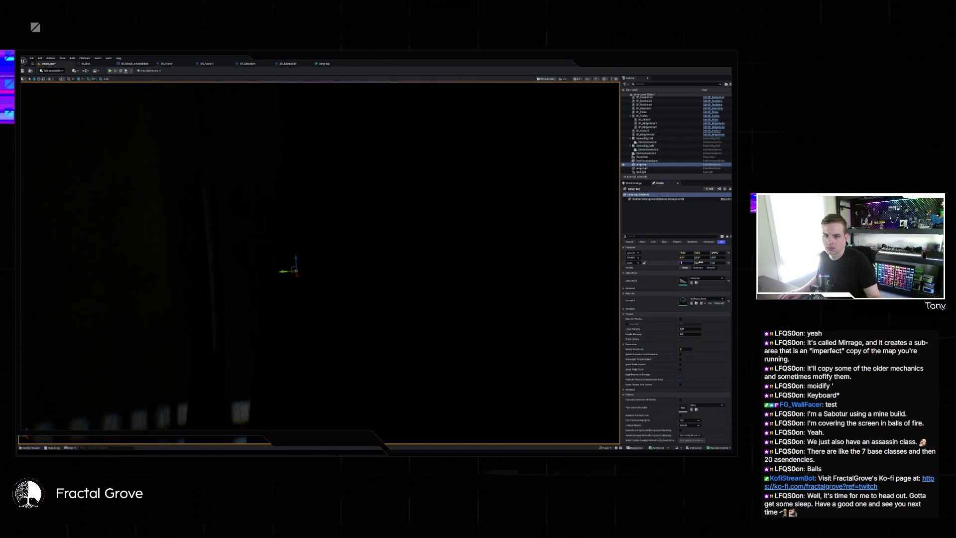
mouse_move(256, 267)
mouse_down()
mouse_move(239, 97)
mouse_move(371, 126)
mouse_move(420, 192)
mouse_move(331, 166)
mouse_move(326, 156)
mouse_up()
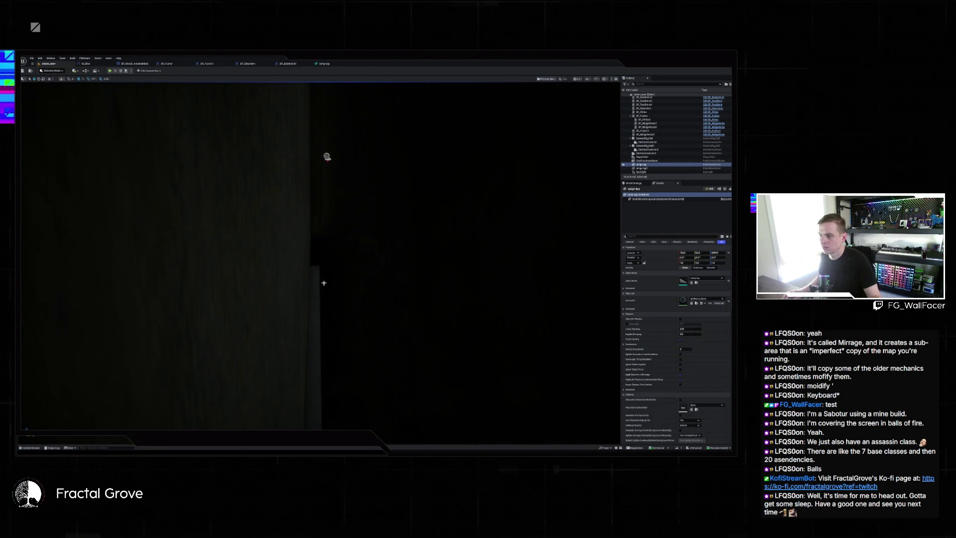
Step: Assign the same ramp mesh to the ramp-top2 panel and center it in view
click(324, 284)
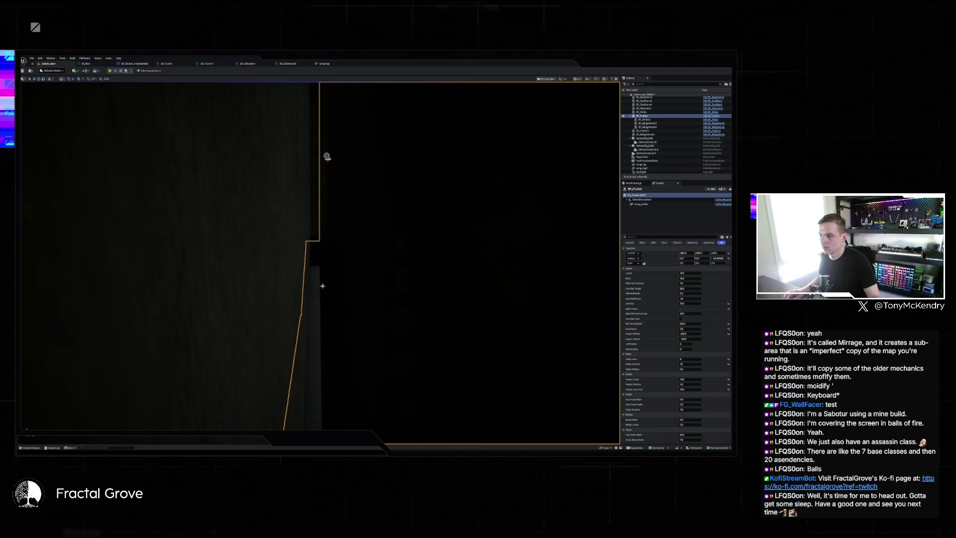
drag(322, 285, 351, 291)
click(349, 293)
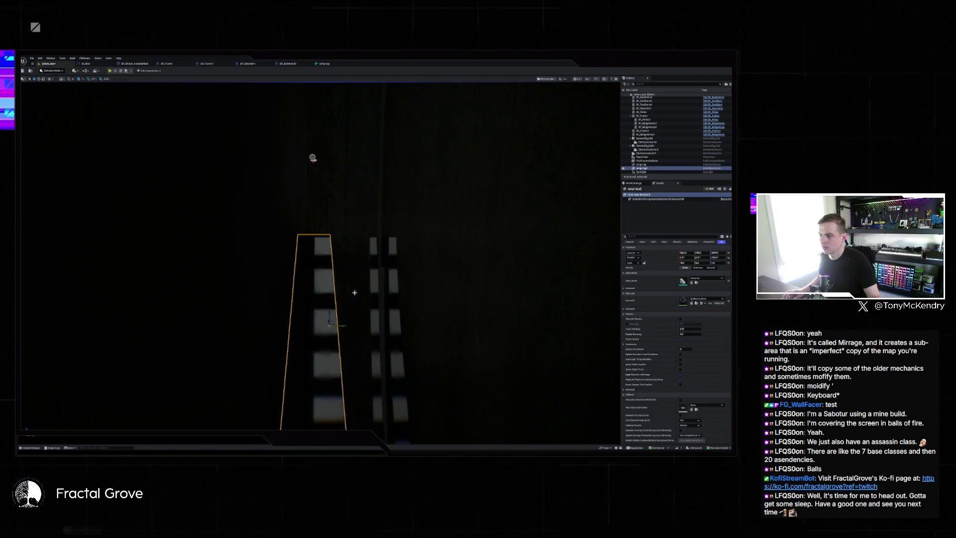
click(692, 283)
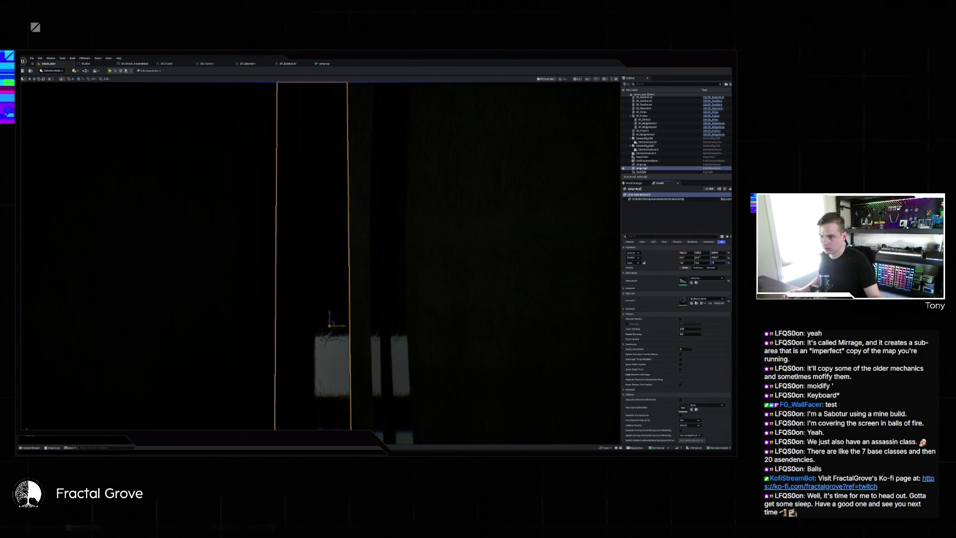
click(390, 288)
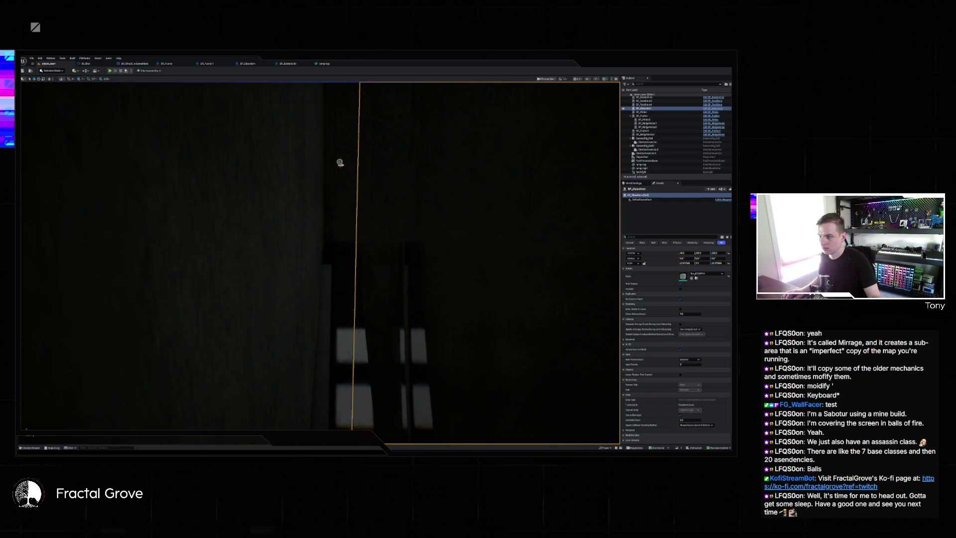
click(348, 308)
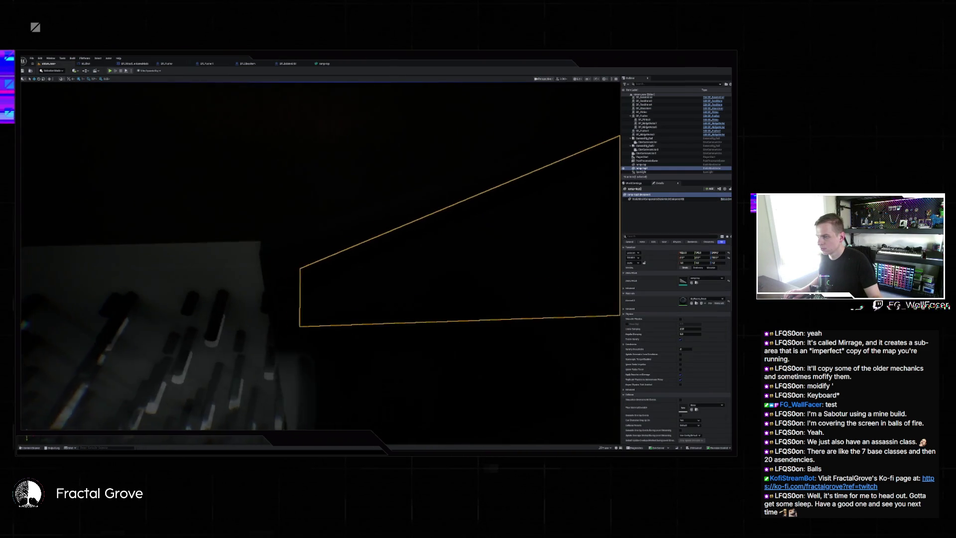
mouse_move(348, 249)
mouse_down()
mouse_move(388, 229)
mouse_move(441, 247)
mouse_move(439, 266)
mouse_move(437, 239)
mouse_up()
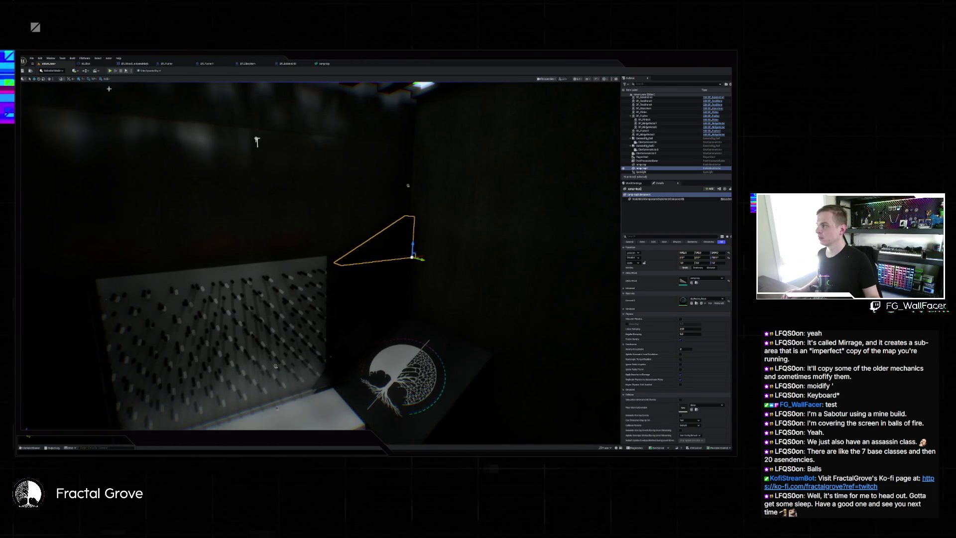
Step: Start Play in Editor so balls drop through the pegboard onto the lower bench
key(alt+p)
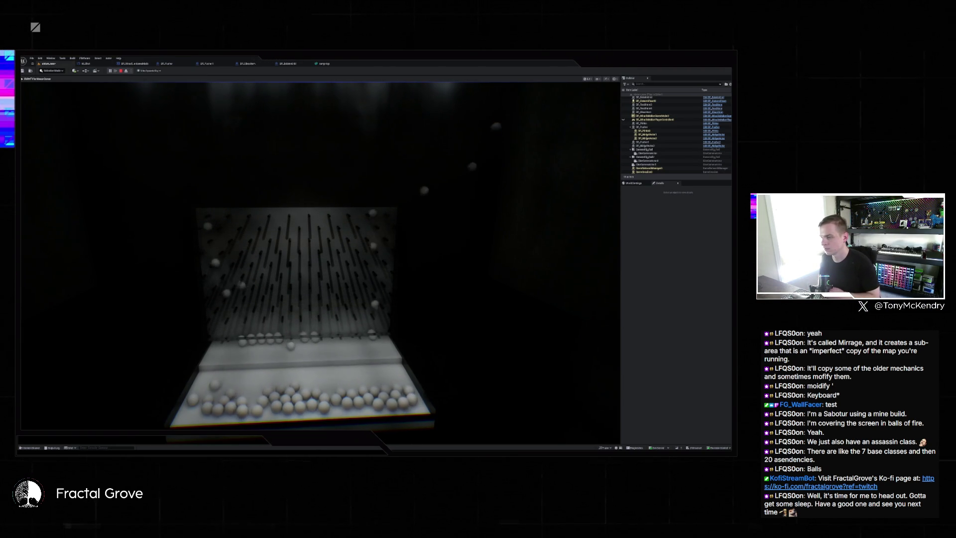
Step: Stop the ball-drop play session and return to the editor with its runtime error log
key(super)
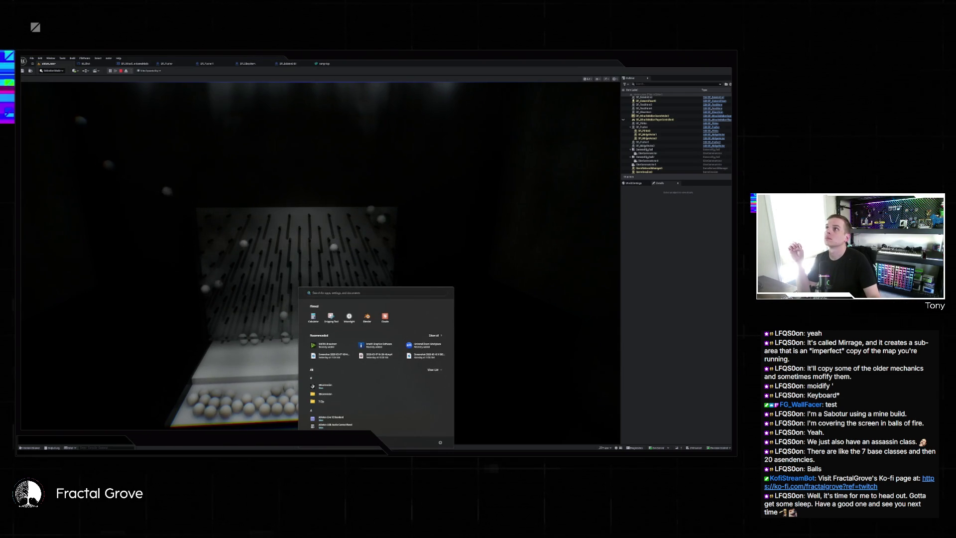
key(Escape)
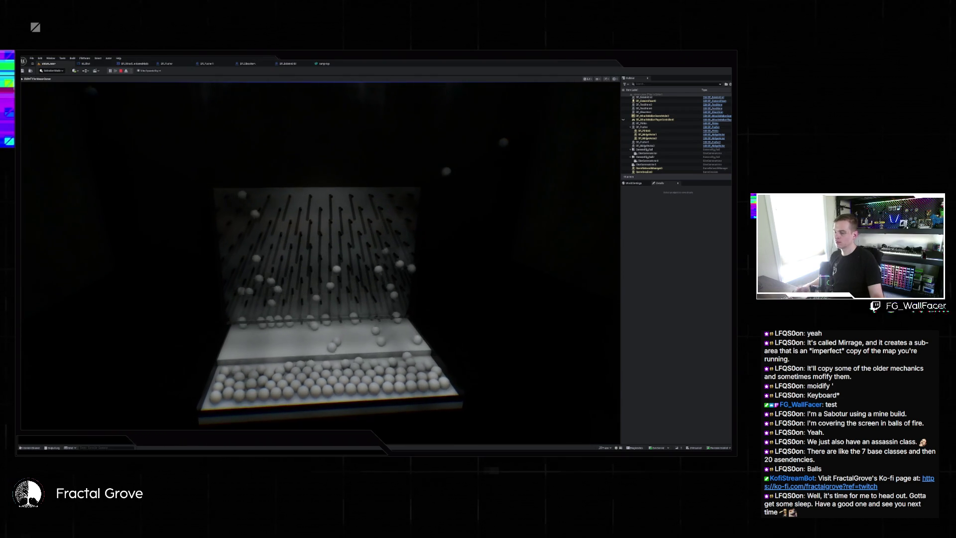
key(Escape)
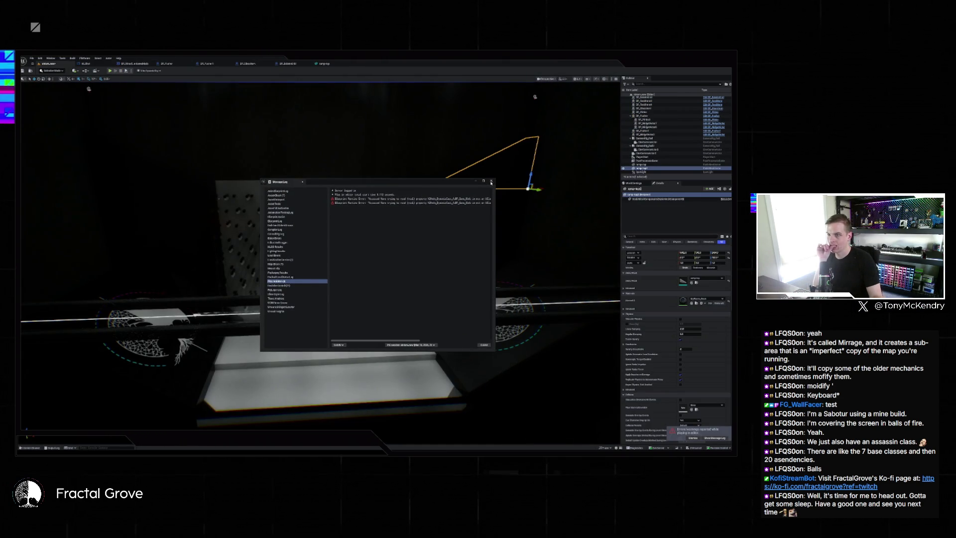
Step: Dismiss the message log and save the modified showroom level while switching to a recent level
click(491, 183)
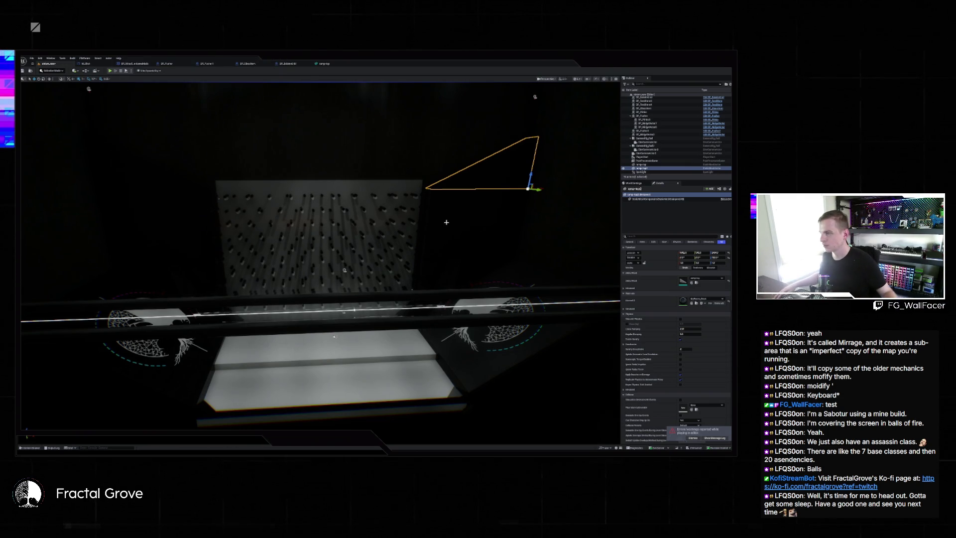
click(32, 58)
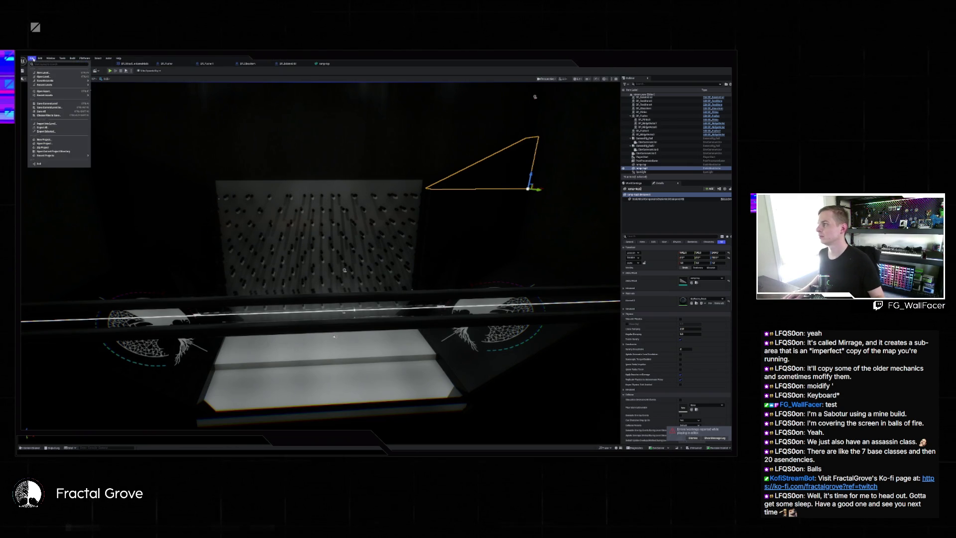
click(115, 92)
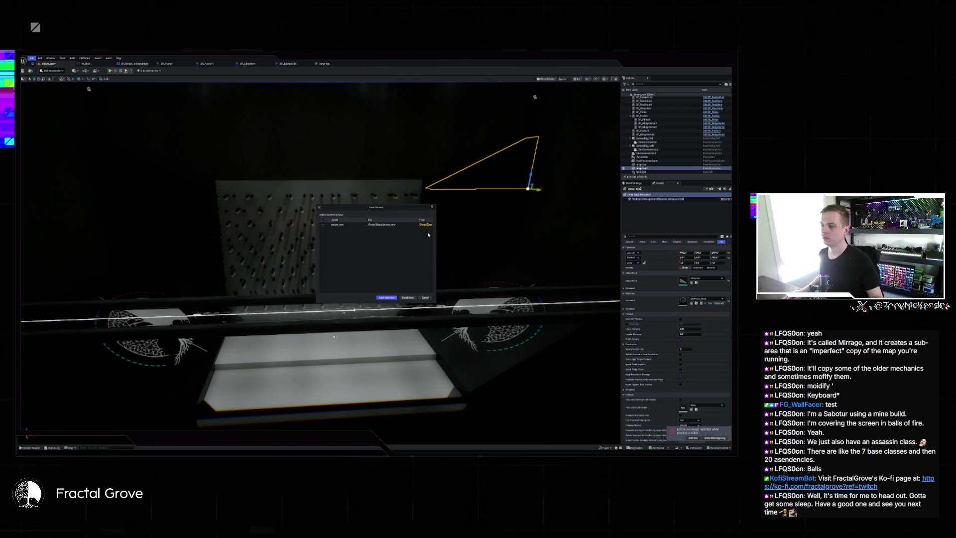
click(379, 297)
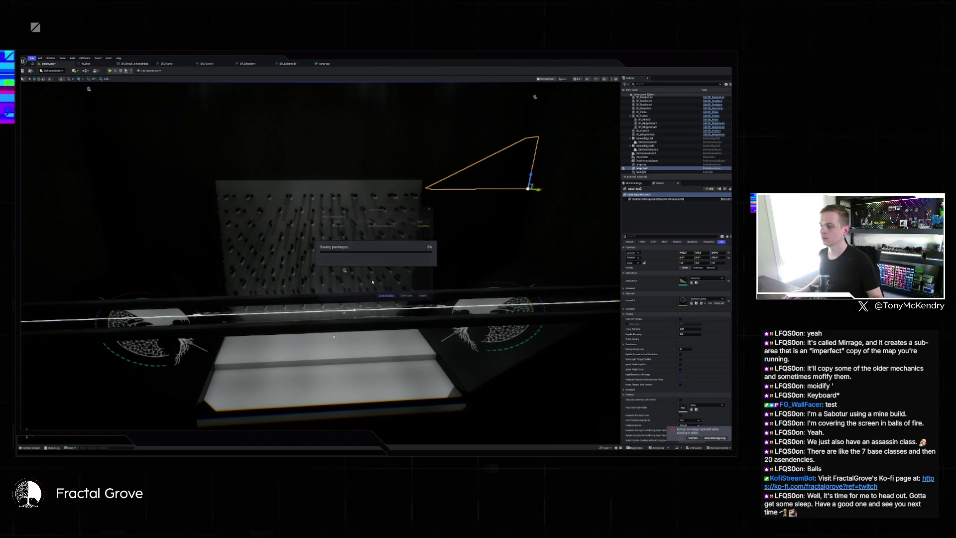
click(31, 58)
Step: Load the other recent level with the rainbow grid wall and start playing it
mouse_move(63, 85)
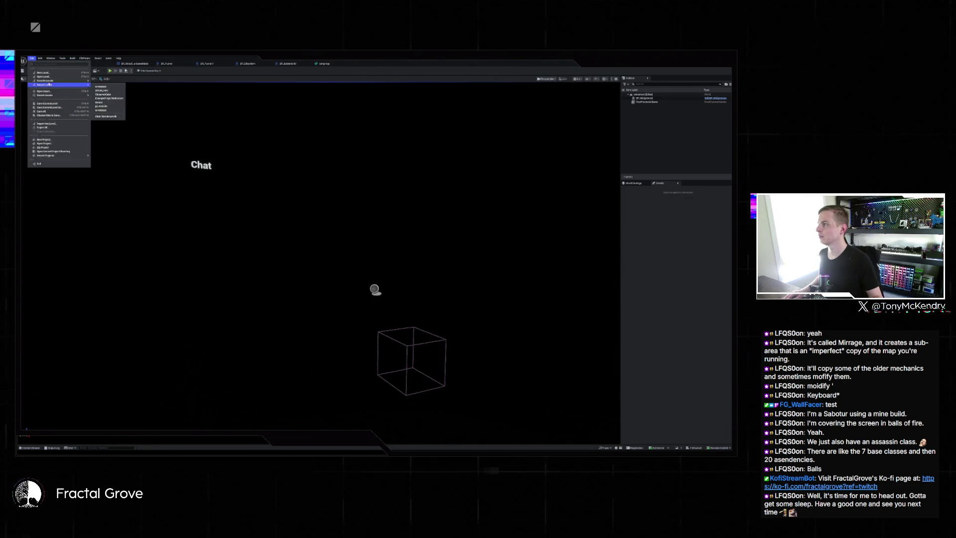
click(104, 91)
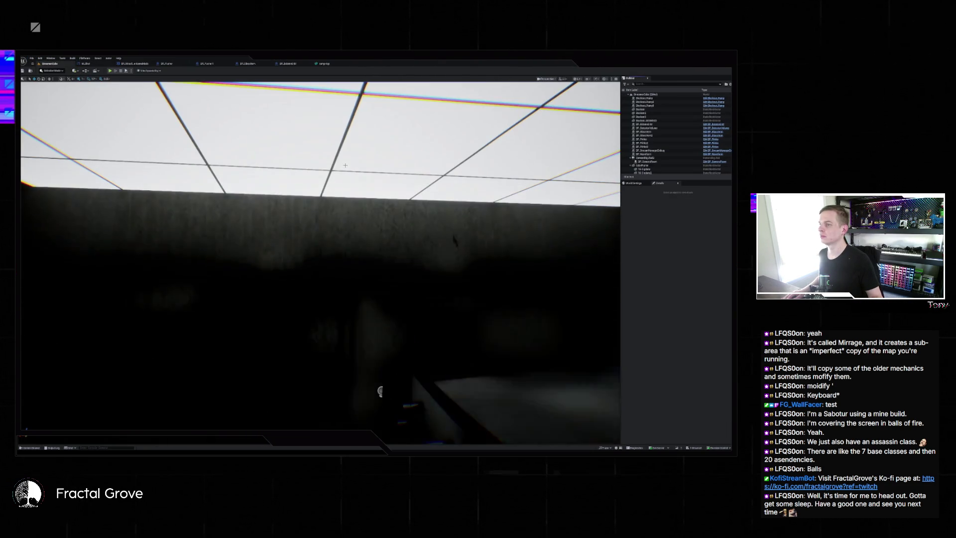
click(110, 71)
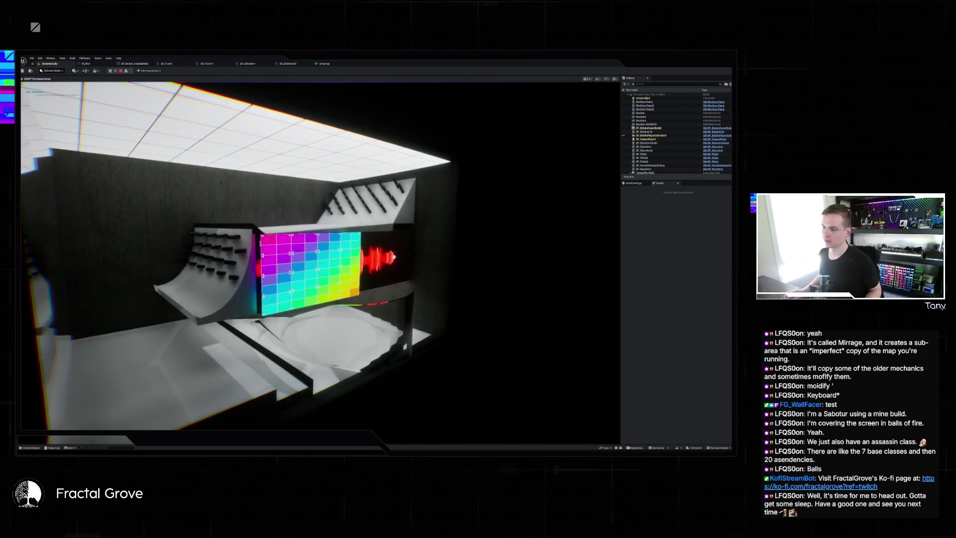